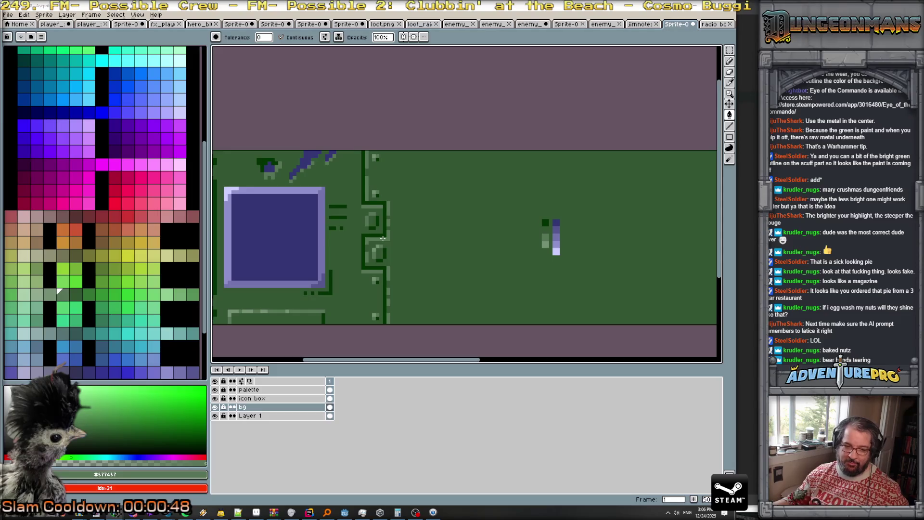
- Recentre the circuit panel and eyedropper its dark green #003400
scroll(360, 298, "down", 2)
scroll(360, 297, "up", 2)
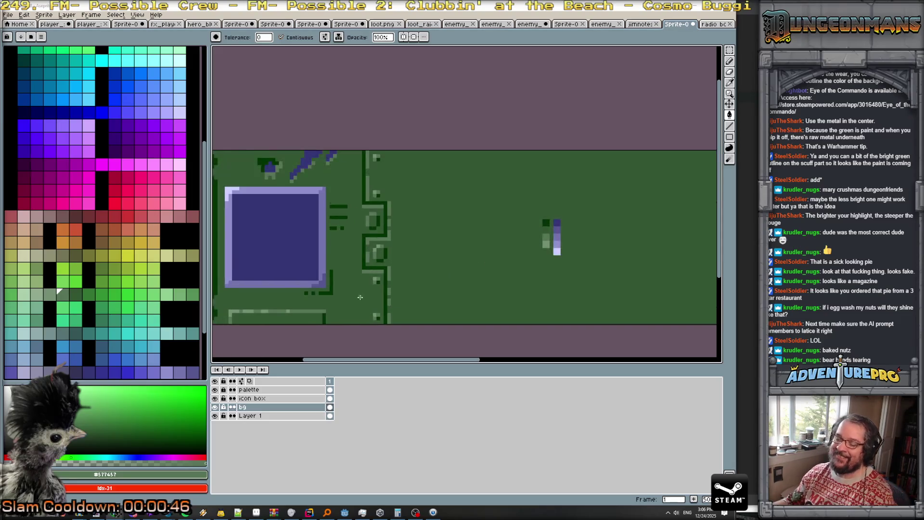
left_click_drag(365, 303, 522, 228)
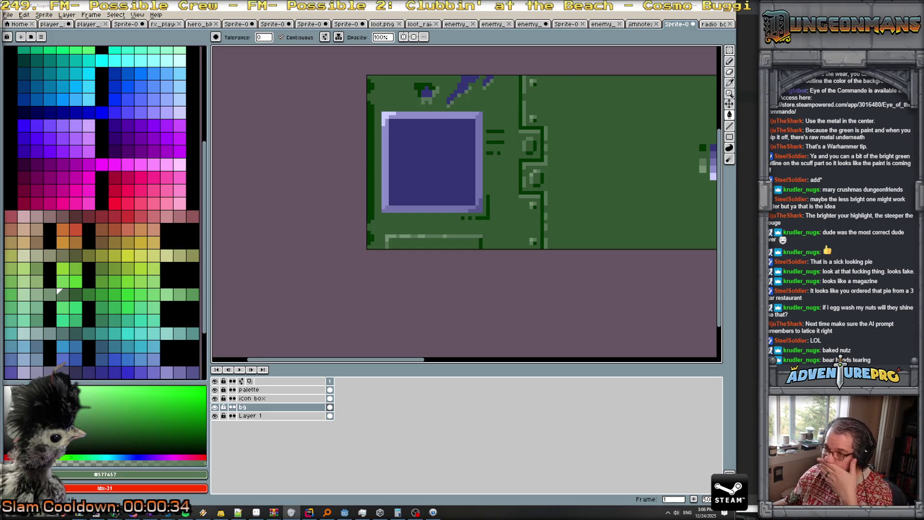
left_click_drag(533, 318, 420, 352)
scroll(370, 131, "down", 2)
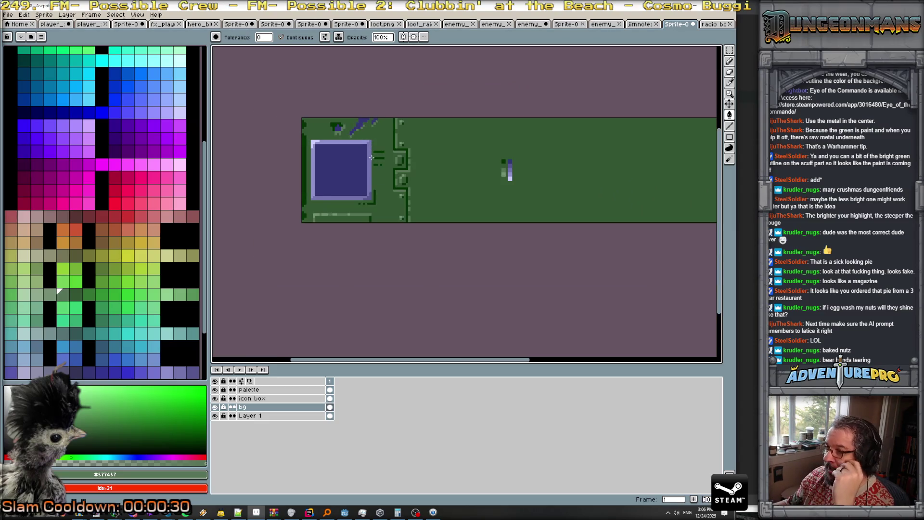
scroll(373, 183, "up", 1)
scroll(373, 208, "up", 1)
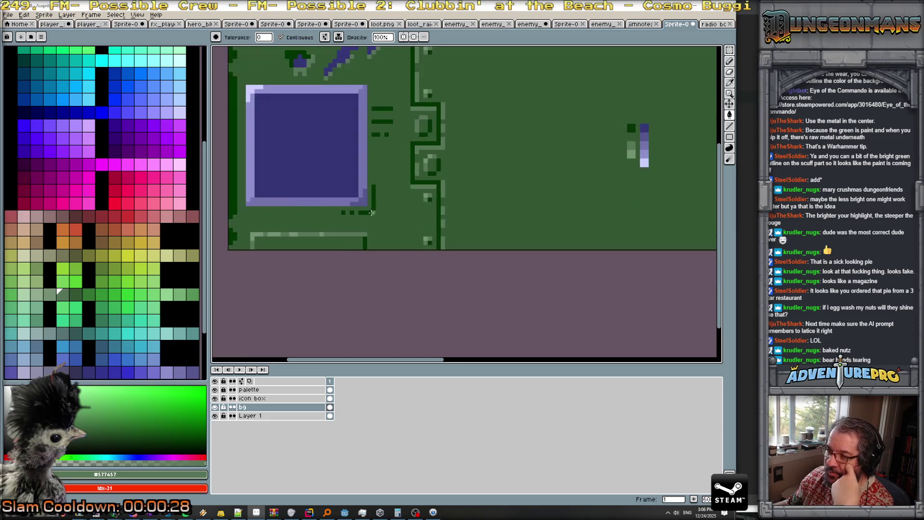
scroll(387, 212, "up", 2)
left_click(318, 215, "alt")
- Choose a bright yellow palette swatch and bucket-fill the bg layer's green background
scroll(306, 221, "down", 3)
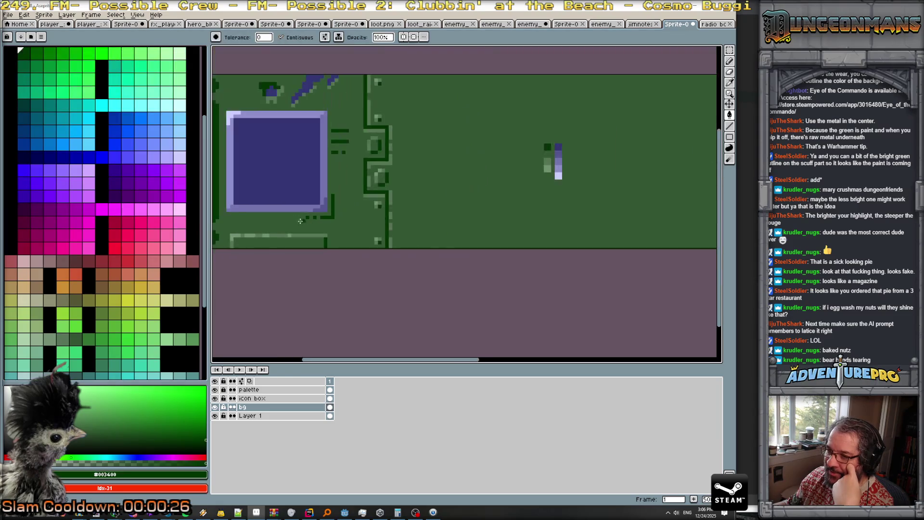
scroll(306, 221, "up", 2)
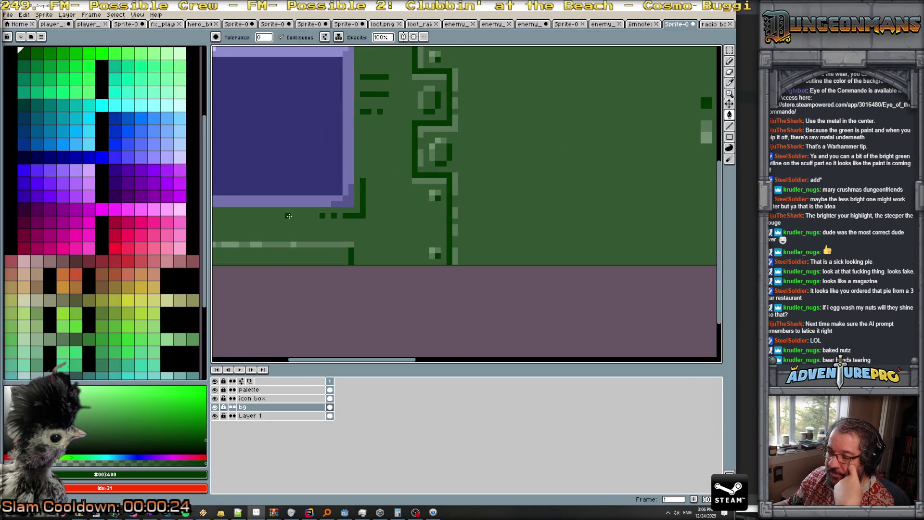
scroll(288, 216, "down", 4)
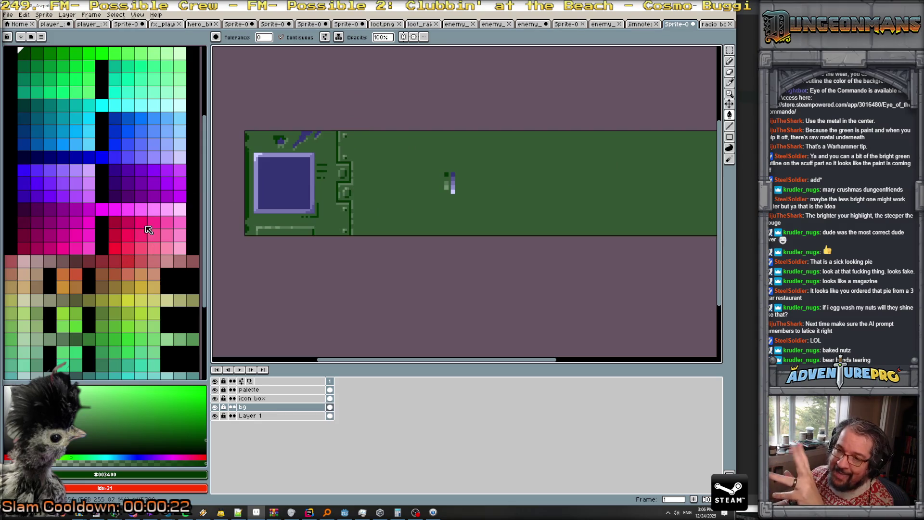
scroll(121, 259, "down", 5)
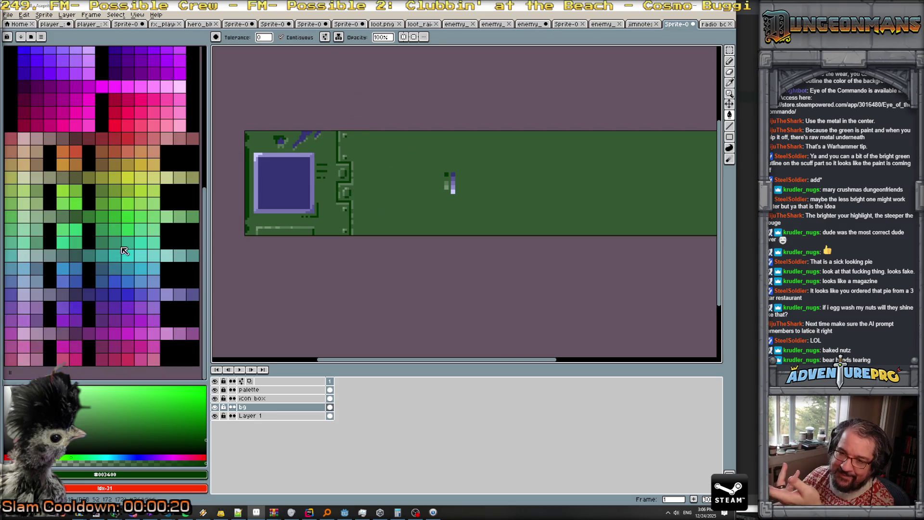
left_click(128, 178)
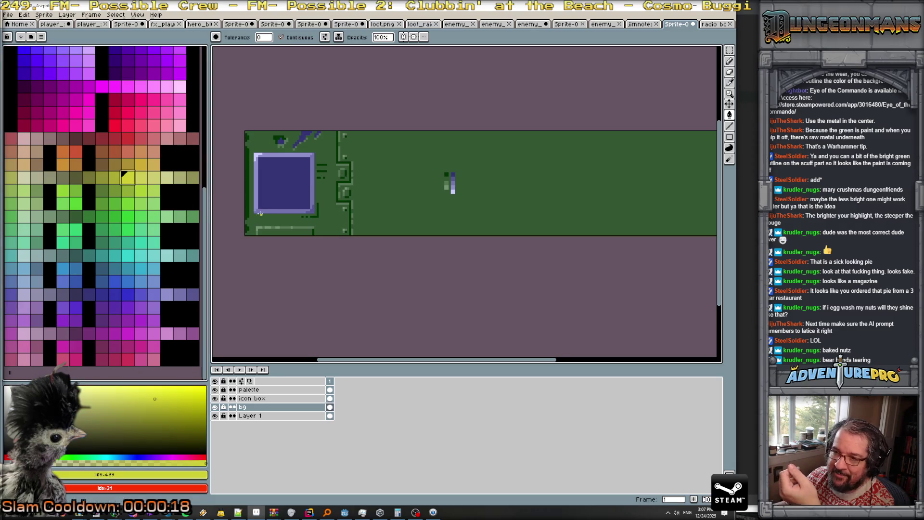
scroll(260, 213, "up", 1)
scroll(264, 216, "up", 1)
scroll(266, 217, "down", 1)
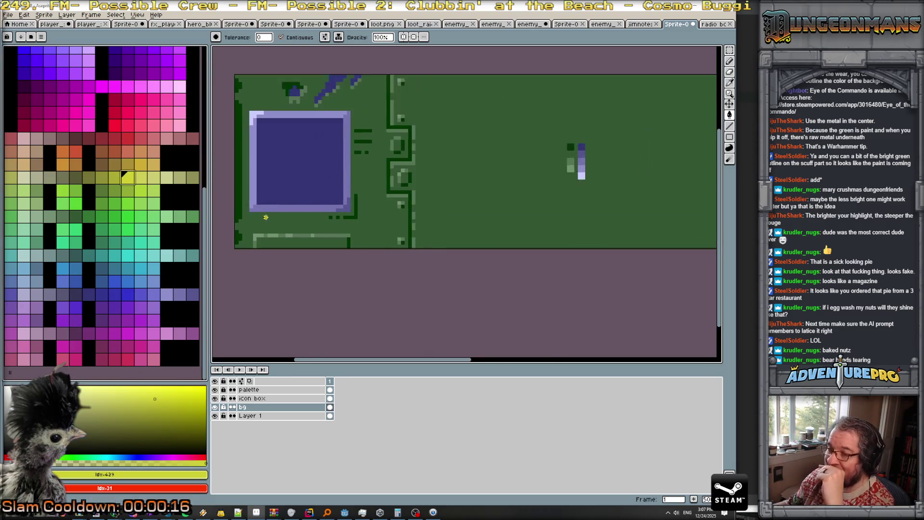
scroll(265, 218, "up", 2)
left_click(257, 220)
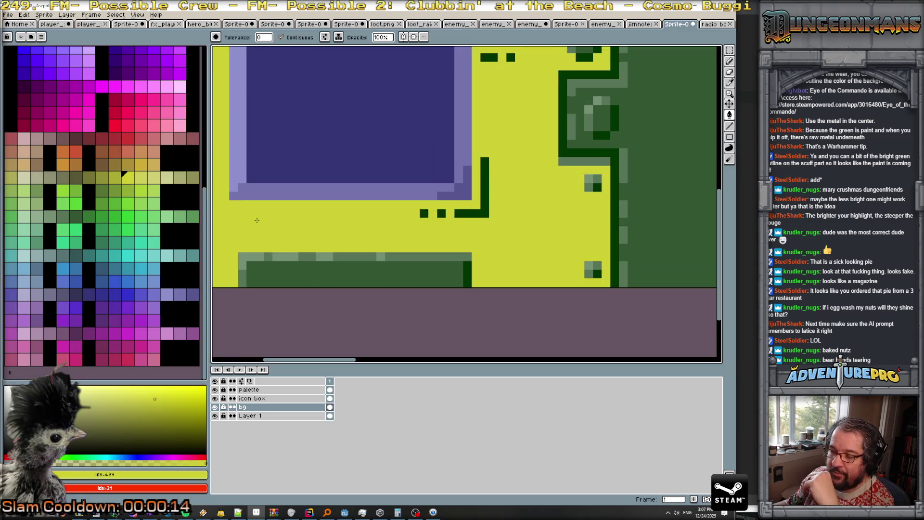
- Undo the yellow fill and pencil a P-like yellow glyph below the purple screen
key("ctrl+z")
key("b")
left_click(259, 213)
left_click(259, 230)
left_click(268, 222)
left_click(259, 222)
right_click(268, 222)
left_click(267, 213)
left_click(285, 231)
- Draw the next several yellow glyphs in the row, erasing misplaced pixels
left_click(285, 222)
left_click(303, 222)
left_click(303, 231)
left_click(312, 231)
left_click(329, 214)
left_click(337, 230)
right_click(338, 231)
left_click(328, 230)
left_click(347, 222)
left_click(346, 230)
left_click(354, 230)
left_click(372, 231)
left_click(372, 222)
left_click(381, 222)
- Finish the row with a J-shaped yellow glyph at its right end
left_click(398, 231)
left_click(415, 230)
right_click(416, 230)
left_click(407, 231)
left_click(407, 222)
left_click(406, 213)
scroll(424, 226, "down", 5)
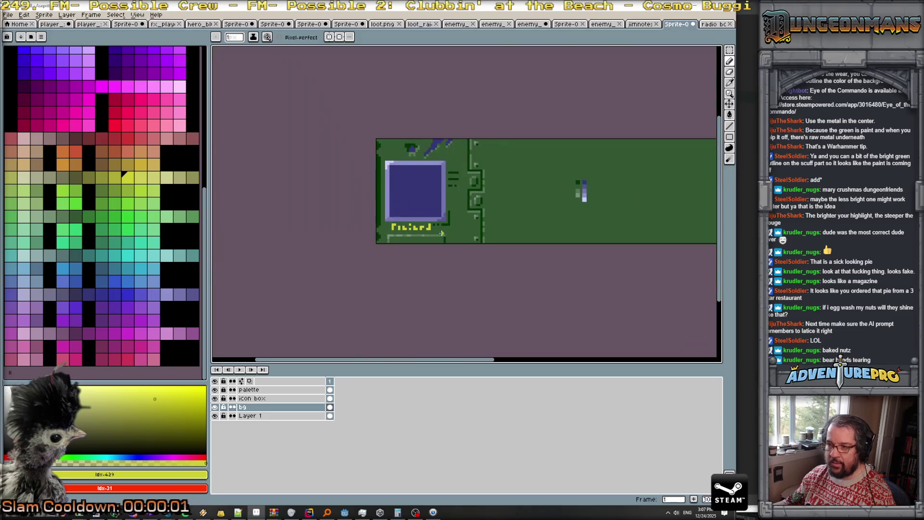
left_click_drag(445, 241, 351, 293)
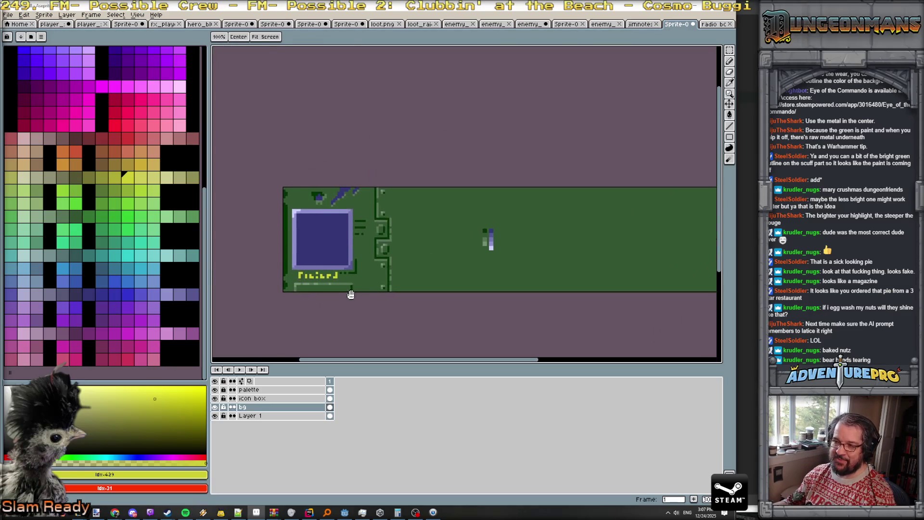
scroll(347, 291, "up", 1)
scroll(347, 288, "down", 3)
scroll(346, 288, "up", 1)
scroll(345, 288, "up", 1)
scroll(337, 291, "up", 1)
scroll(326, 293, "down", 1)
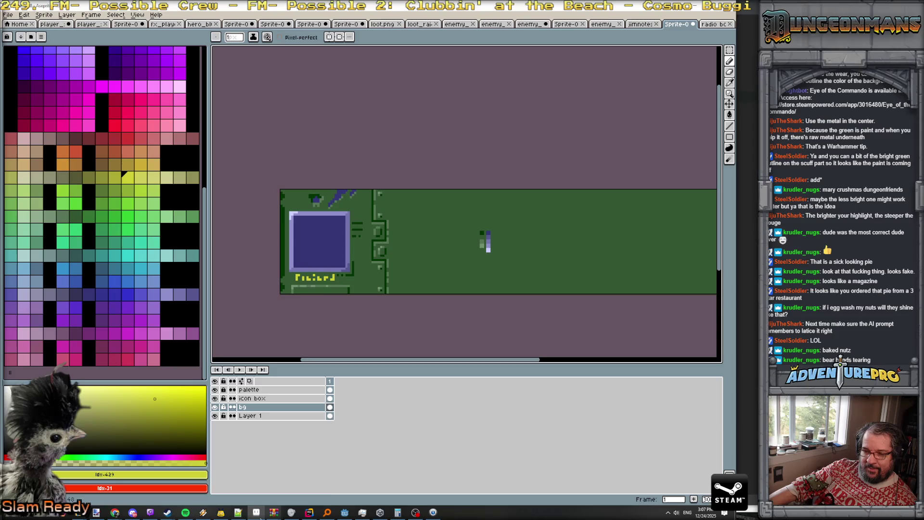
mouse_move(114, 512)
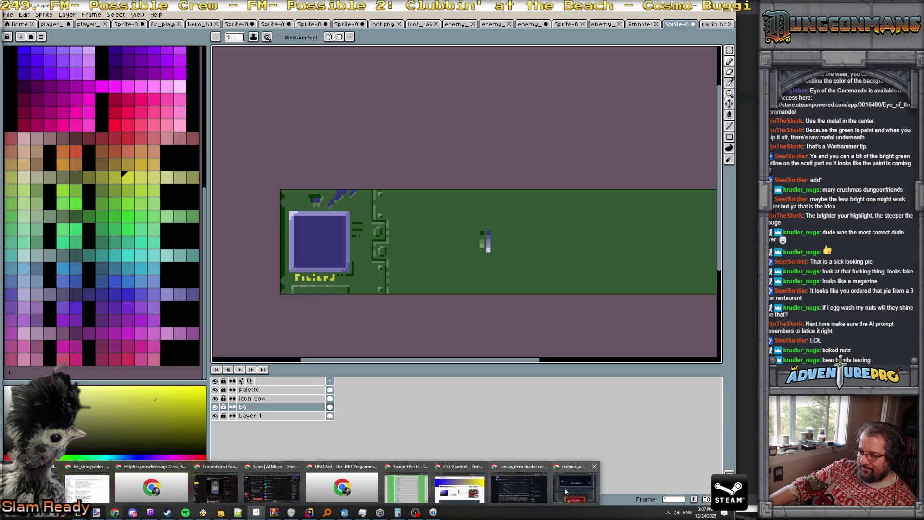
left_click(566, 491)
scroll(455, 311, "down", 1)
scroll(455, 311, "up", 10)
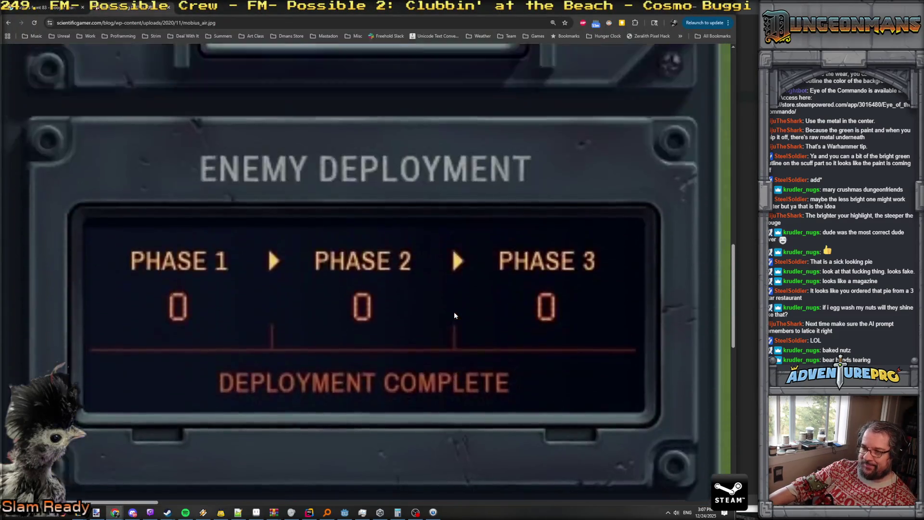
scroll(455, 316, "up", 10)
key("ctrl+minus")
key("ctrl+minus")
key("ctrl+minus")
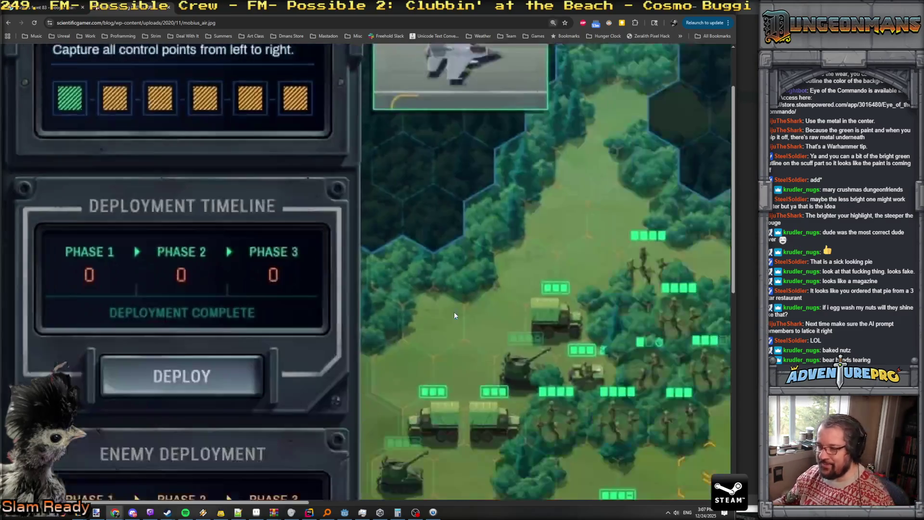
scroll(272, 302, "up", 2)
scroll(272, 303, "down", 10)
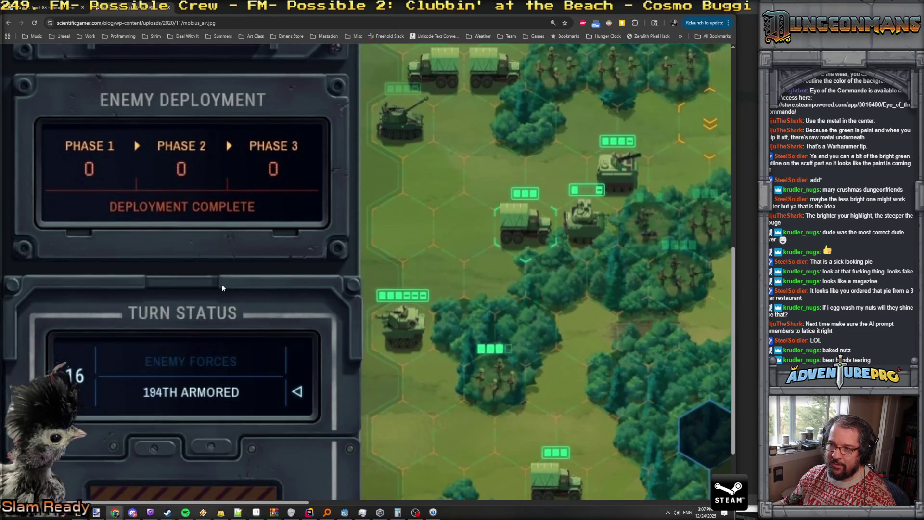
scroll(222, 286, "down", 1)
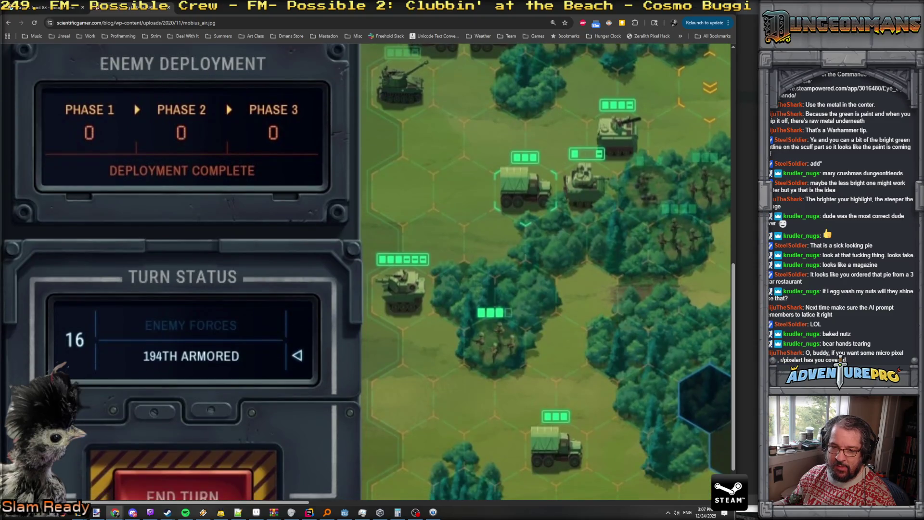
left_click(220, 513)
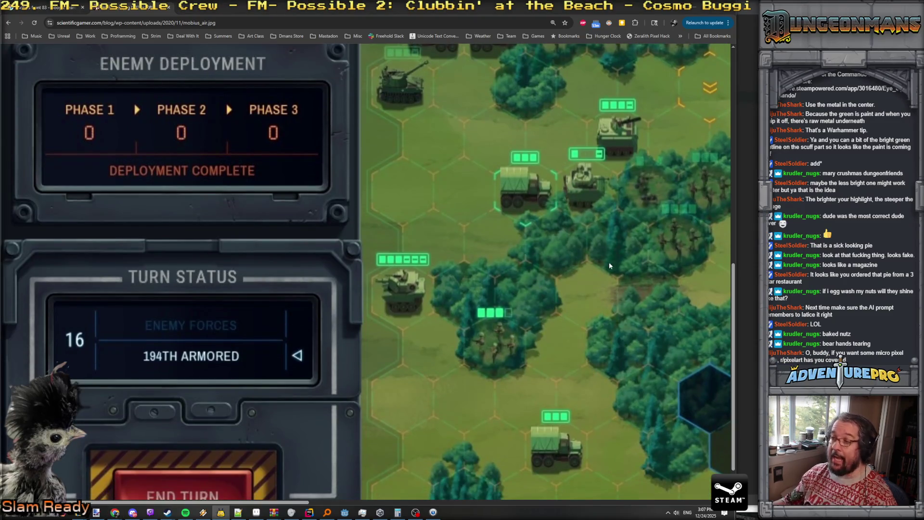
left_click(693, 7)
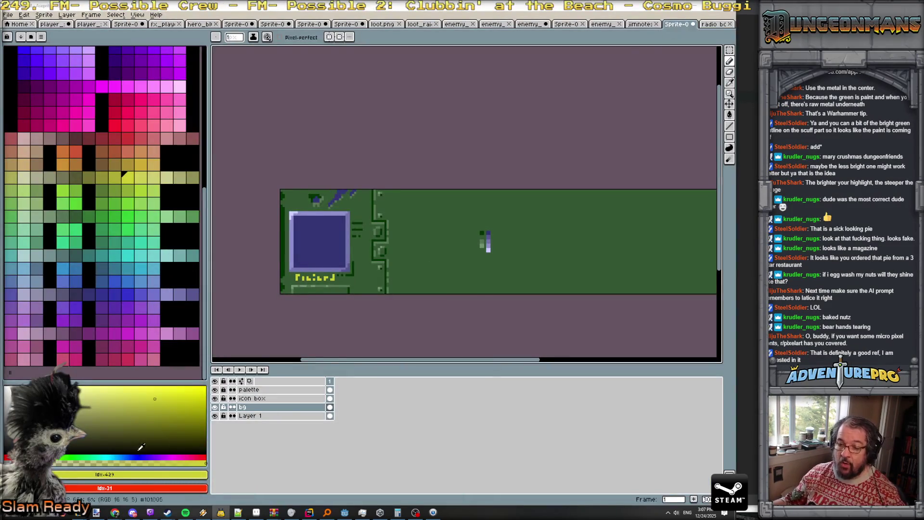
mouse_move(115, 513)
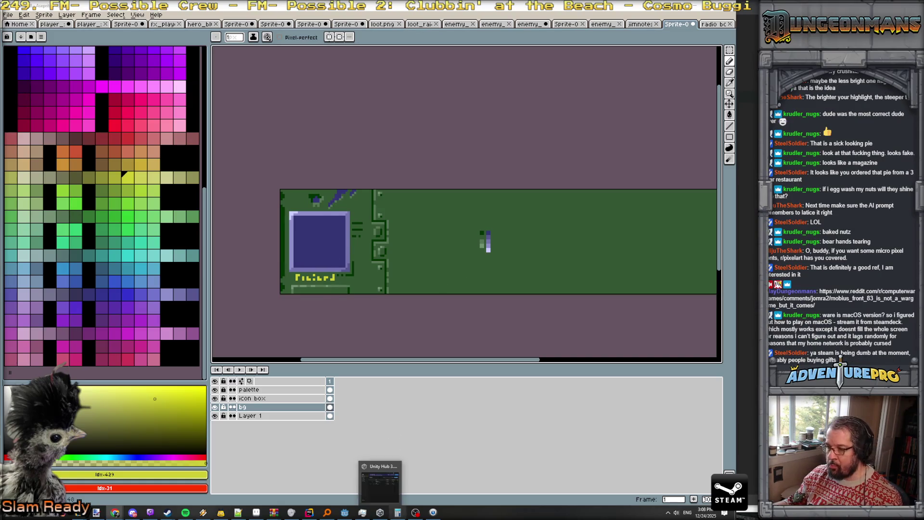
mouse_move(397, 512)
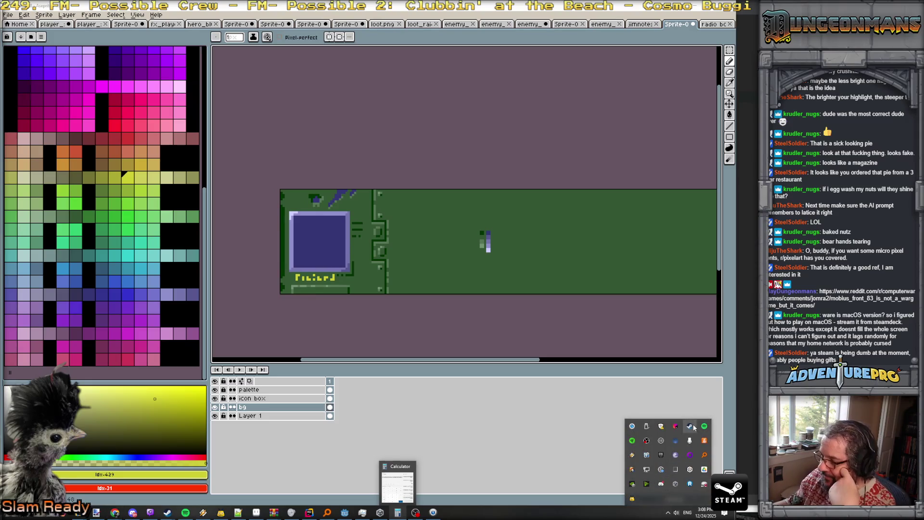
right_click(694, 427)
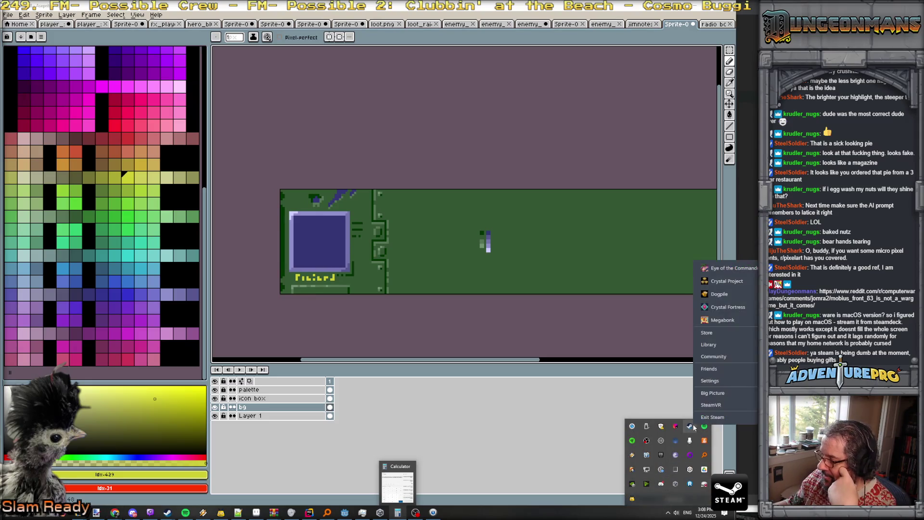
left_click(732, 338)
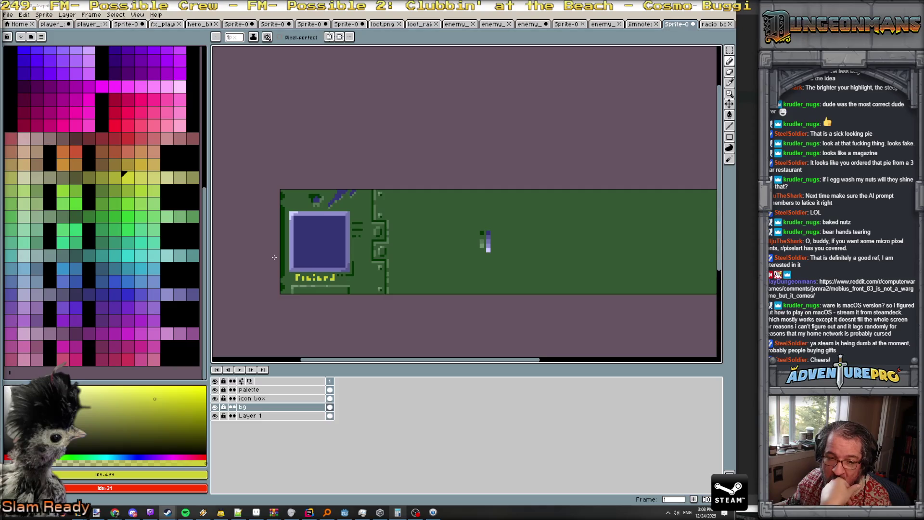
scroll(487, 237, "up", 1)
- Pick the panel's dark green #345734 and paint over the light-green bar
scroll(414, 255, "down", 1)
scroll(419, 253, "up", 1)
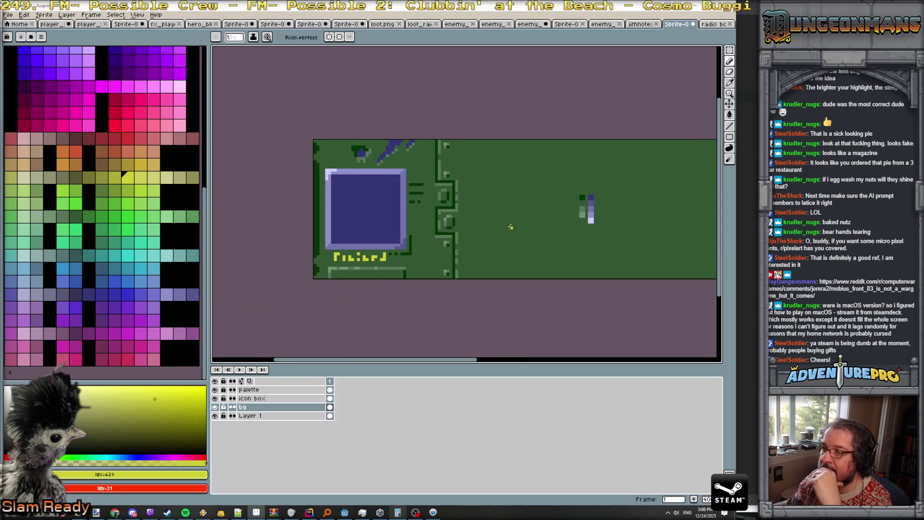
scroll(428, 251, "up", 1)
scroll(435, 248, "down", 2)
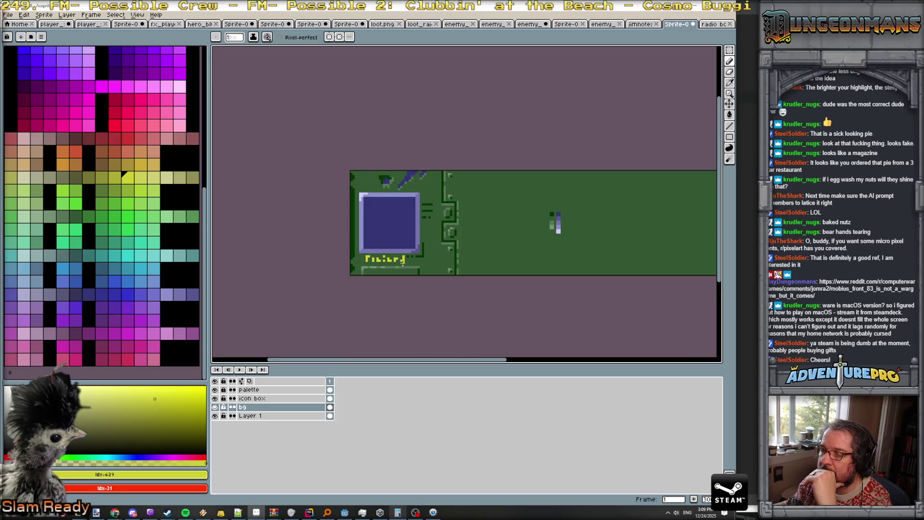
scroll(402, 261, "up", 4)
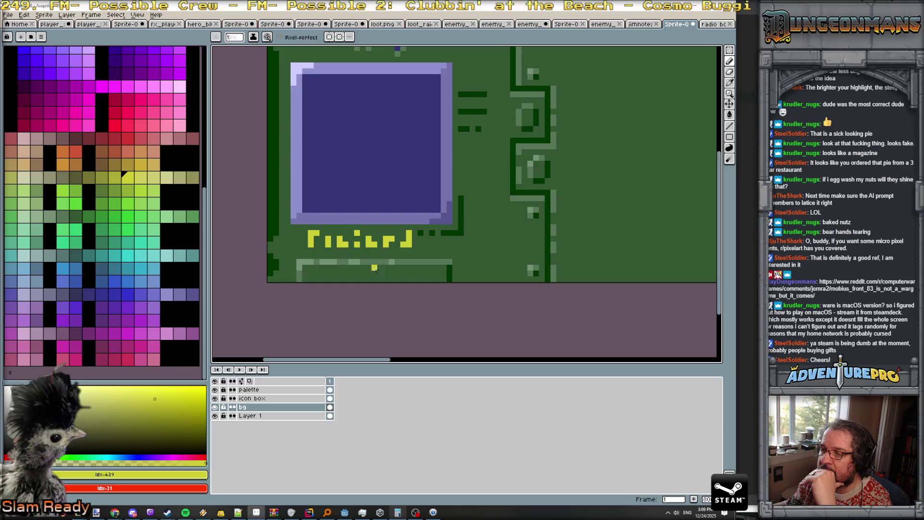
scroll(310, 264, "up", 3)
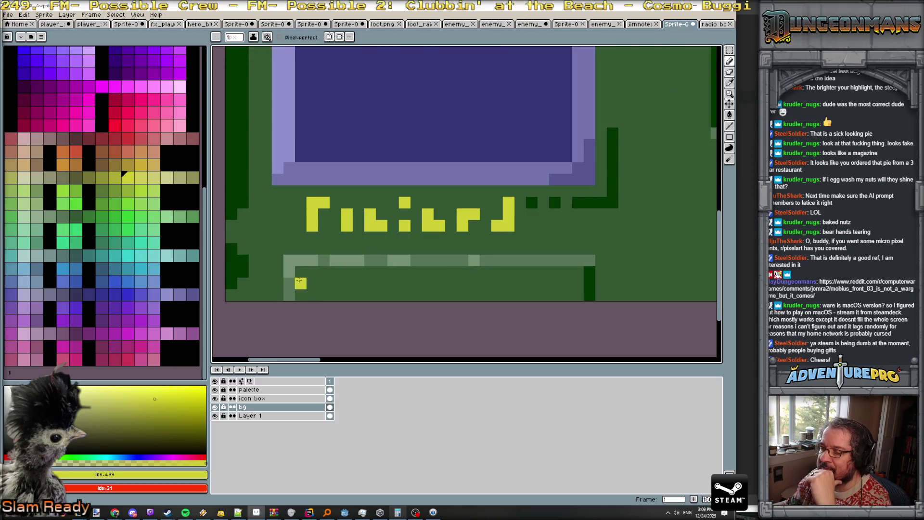
left_click(300, 281, "alt")
left_click_drag(301, 261, 580, 261)
- Draw a light-green #577457 bar across the lettering's lower row with a short column
left_click(590, 261, "alt")
mouse_move(584, 228)
left_mouse_down()
mouse_move(297, 227)
mouse_move(289, 248)
mouse_move(300, 226)
left_mouse_up()
left_click(289, 262, "alt")
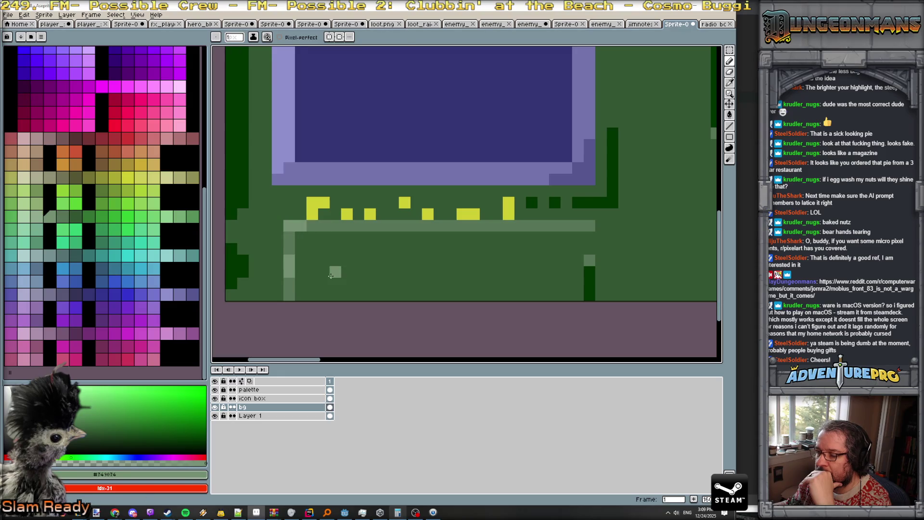
scroll(331, 275, "down", 1)
left_click(298, 279, "alt")
mouse_move(299, 279)
left_mouse_down()
mouse_move(299, 235)
mouse_move(298, 289)
left_mouse_up()
left_click(317, 235, "alt")
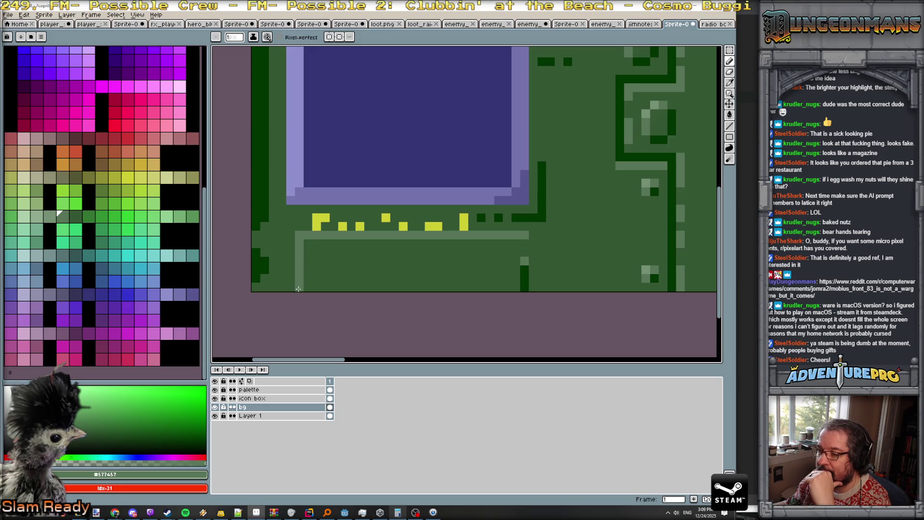
- In dark green, trim the light column, cut gaps in the bar, and cover the old yellow lettering
left_click(308, 262, "alt")
left_click(299, 260)
left_click(297, 278)
left_click(429, 236)
left_click(464, 236)
left_click_drag(525, 261, 525, 236)
mouse_move(473, 220)
left_mouse_down()
mouse_move(306, 236)
mouse_move(446, 211)
left_mouse_up()
- Join the light bar to its left corner and clear the remaining yellow pixels in the strip
left_click(337, 236, "alt")
left_click(316, 227, "alt")
left_click(316, 261)
left_click(309, 219, "alt")
left_click(463, 218)
mouse_move(342, 226)
left_mouse_down()
mouse_move(316, 226)
mouse_move(325, 253)
left_mouse_up()
- Pencil new yellow #cccc34 glyphs in the strip, starting with an L shape
left_click(317, 261, "alt")
left_click(316, 253)
left_click(317, 279)
left_click(351, 269)
left_click(351, 261)
left_click(369, 279)
left_click(377, 270)
left_click(386, 252)
left_click(386, 261)
left_click(403, 270)
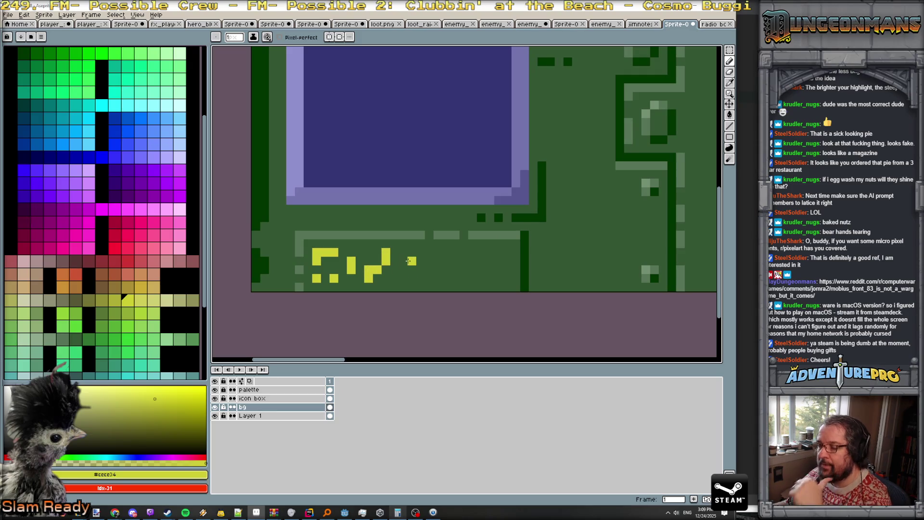
- Redo the last yellow glyph and extend the yellow glyph row toward the panel's right edge
key("ctrl+z")
key("ctrl+z")
left_click(395, 252)
left_click(403, 261)
left_click(395, 278)
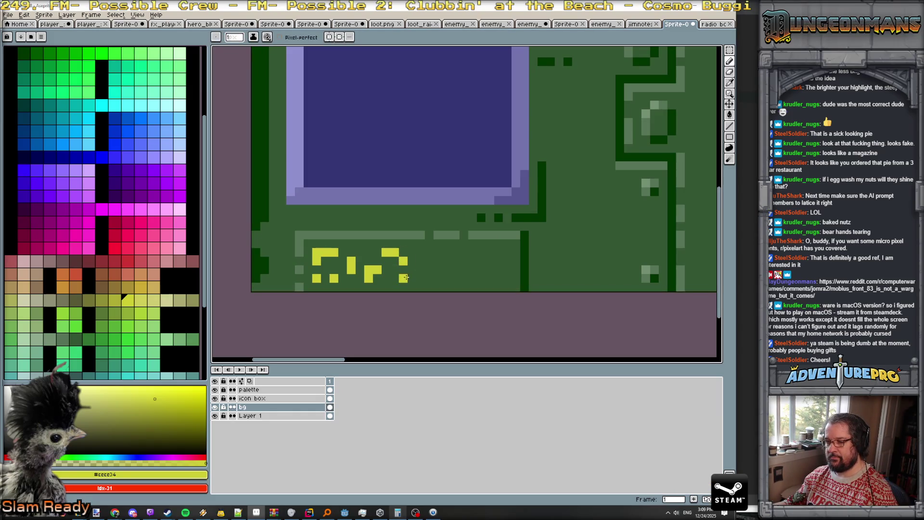
left_click(436, 269)
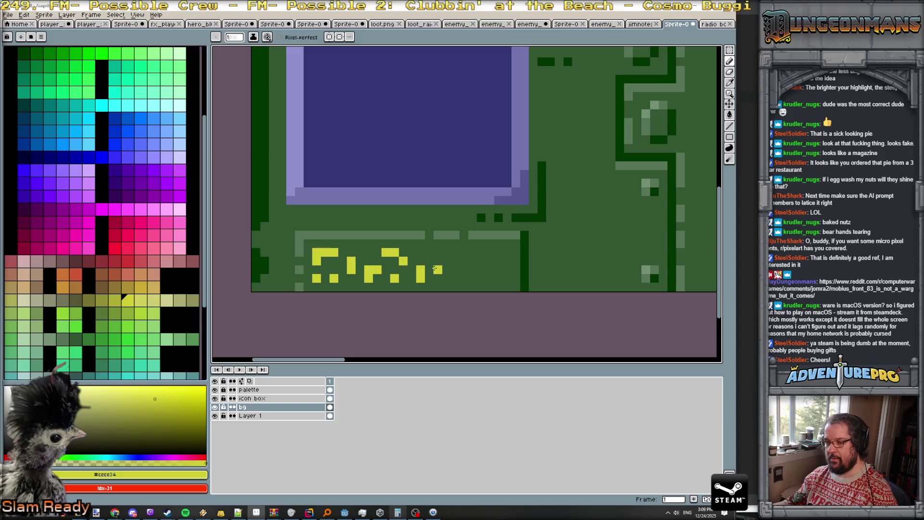
mouse_move(437, 279)
left_mouse_down()
mouse_move(437, 261)
mouse_move(499, 270)
left_mouse_up()
left_click(481, 270)
left_click(499, 262)
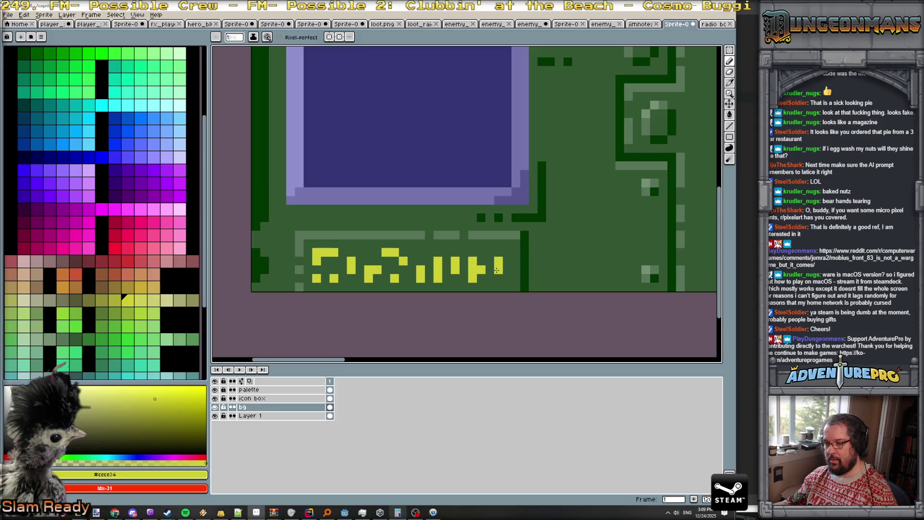
scroll(515, 278, "down", 5)
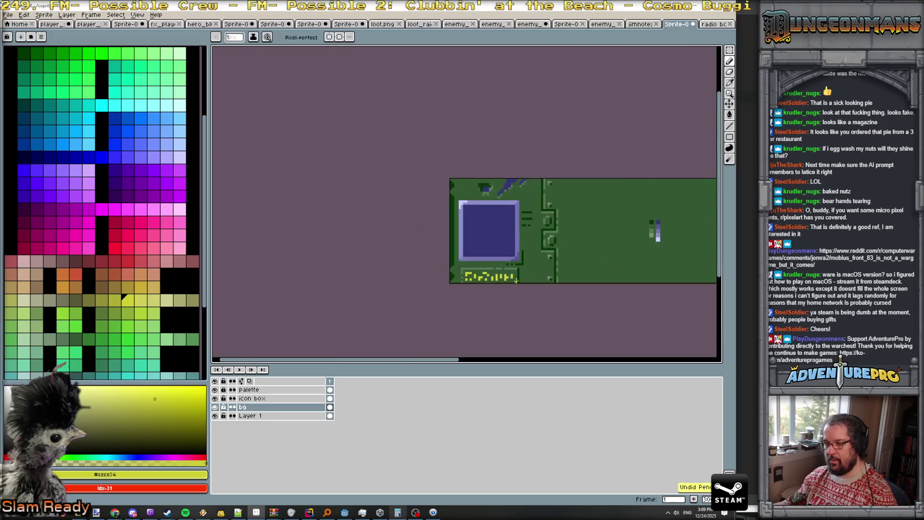
- Zoom in and paint over the old yellow glyphs with dark green #345734
scroll(522, 291, "up", 1)
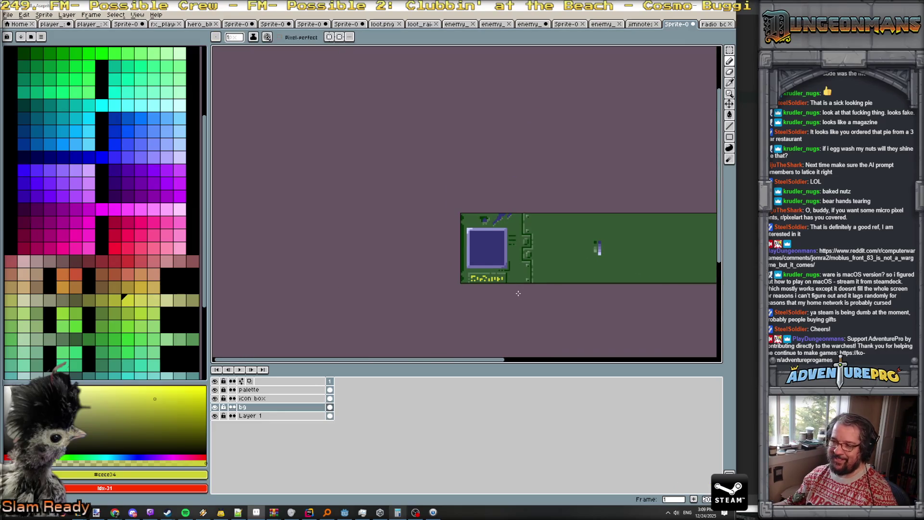
scroll(518, 293, "up", 5)
left_click(369, 238, "alt")
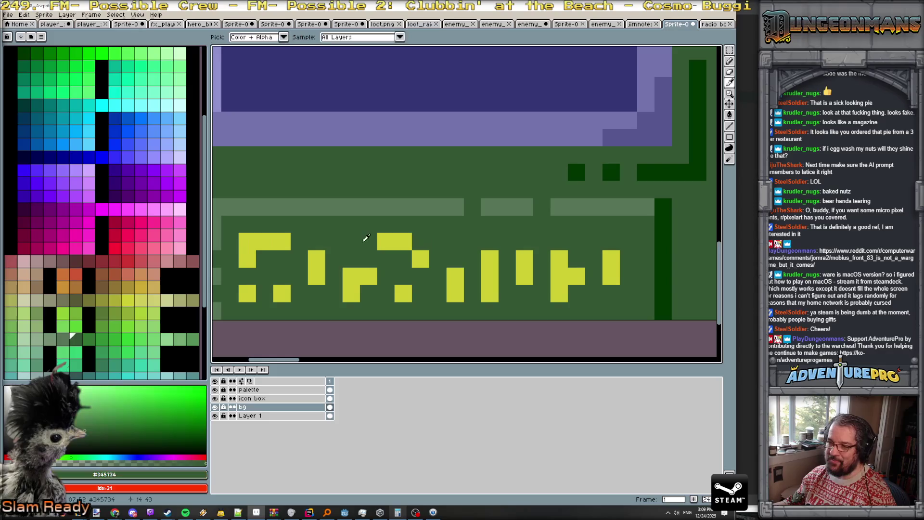
left_click_drag(281, 242, 264, 241)
left_click(247, 241)
left_click(251, 264)
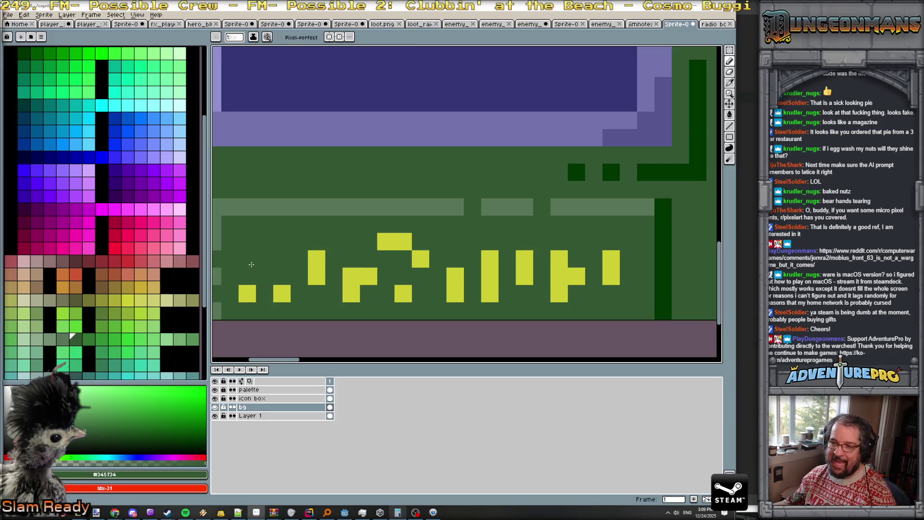
left_click(248, 294)
left_click(282, 294)
left_click(317, 259)
left_click(403, 242)
left_click(421, 259)
left_click(386, 241)
left_click(344, 281)
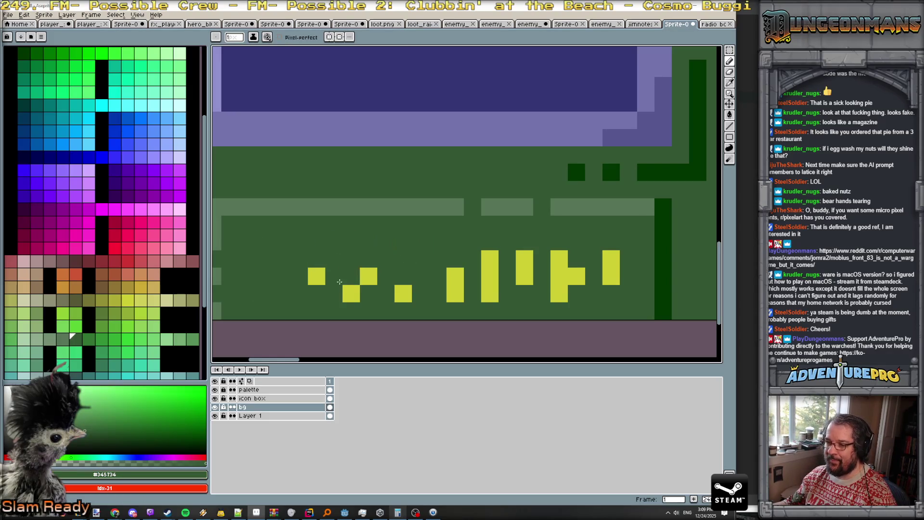
left_click(316, 276)
left_click(368, 275)
left_click(351, 294)
- Draw yellow #cccc34 vertical dashes of varying height on the right of the row
left_click(404, 293)
left_click(455, 285, "alt")
mouse_move(403, 293)
left_mouse_down()
mouse_move(417, 292)
mouse_move(421, 258)
left_mouse_up()
left_click(387, 293, "alt")
left_click(403, 293)
left_click(421, 276, "alt")
left_click(386, 258)
left_click(386, 241)
left_click(386, 294)
left_click(362, 288)
key("ctrl+z")
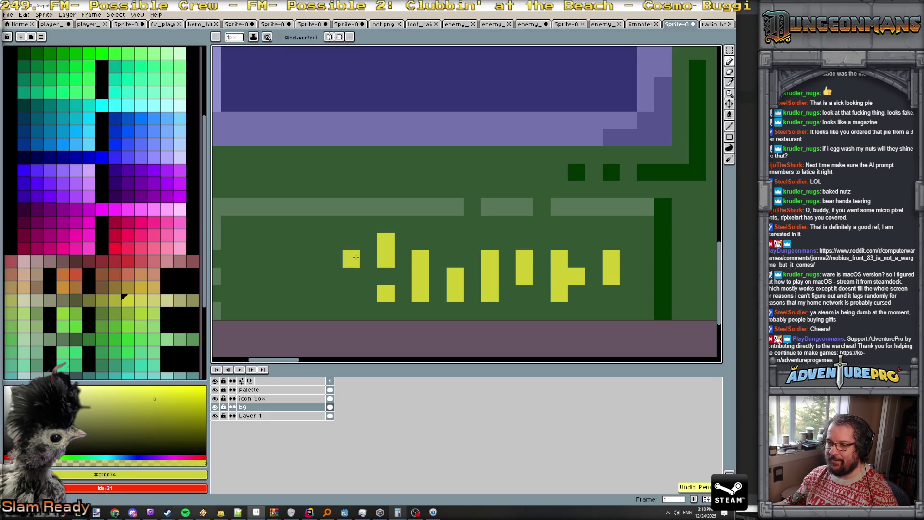
- Add more yellow dash columns along the row toward its left end
left_click_drag(356, 258, 352, 276)
left_click(316, 293)
left_click(316, 276)
left_click(281, 293)
left_click(281, 276)
left_click(281, 258)
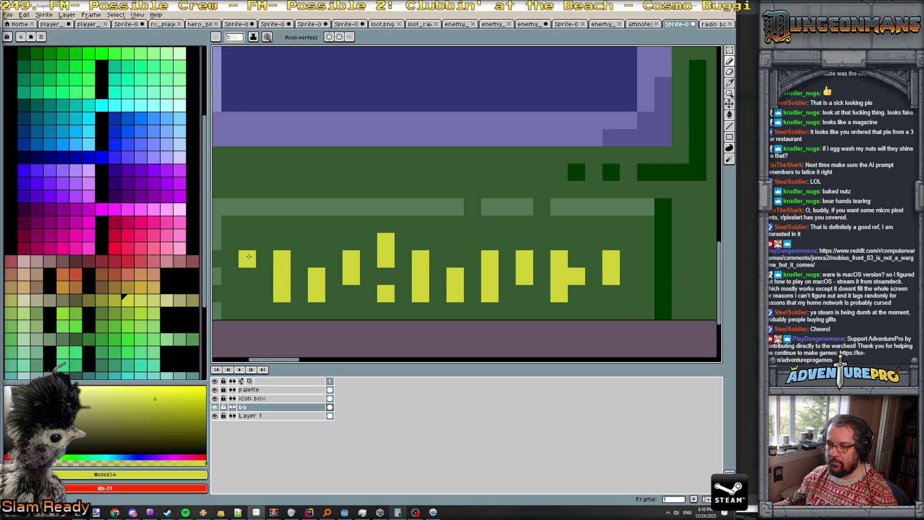
left_click(247, 241)
left_click(247, 283)
- Paint the rightmost yellow bar back to dark green #345734, then reselect yellow #cccc34
scroll(498, 315, "down", 5)
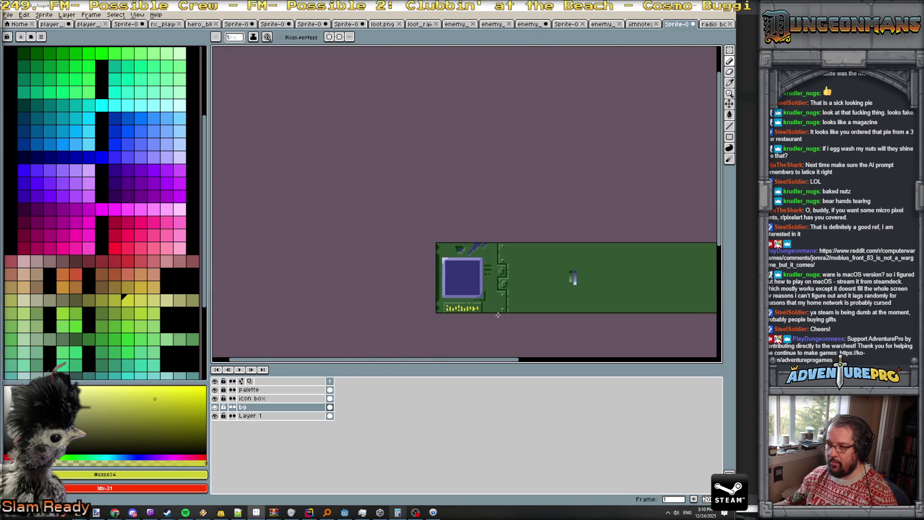
scroll(496, 316, "up", 5)
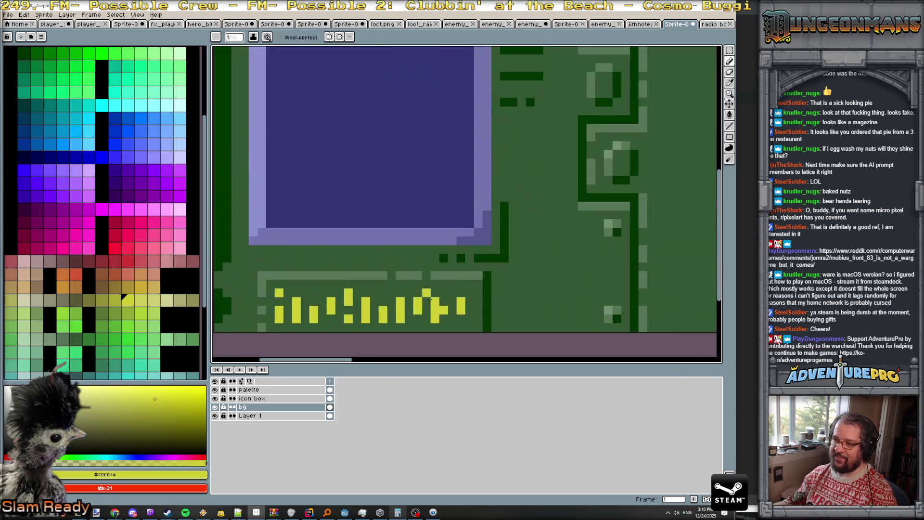
left_click(447, 308, "alt")
mouse_move(460, 299)
left_mouse_down()
mouse_move(461, 313)
mouse_move(453, 310)
left_mouse_up()
left_click(437, 303, "alt")
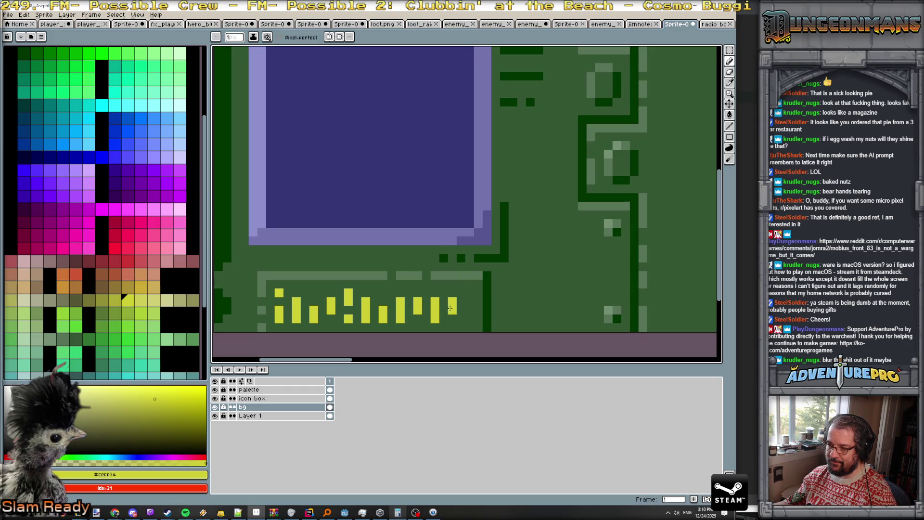
- Zoom out and centre the panel to review the new dash row
scroll(481, 315, "down", 4)
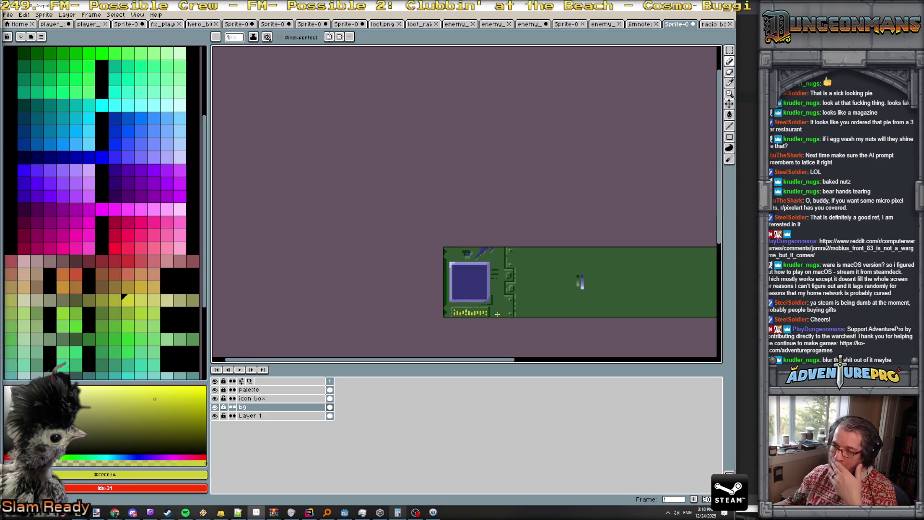
left_click_drag(501, 301, 432, 262)
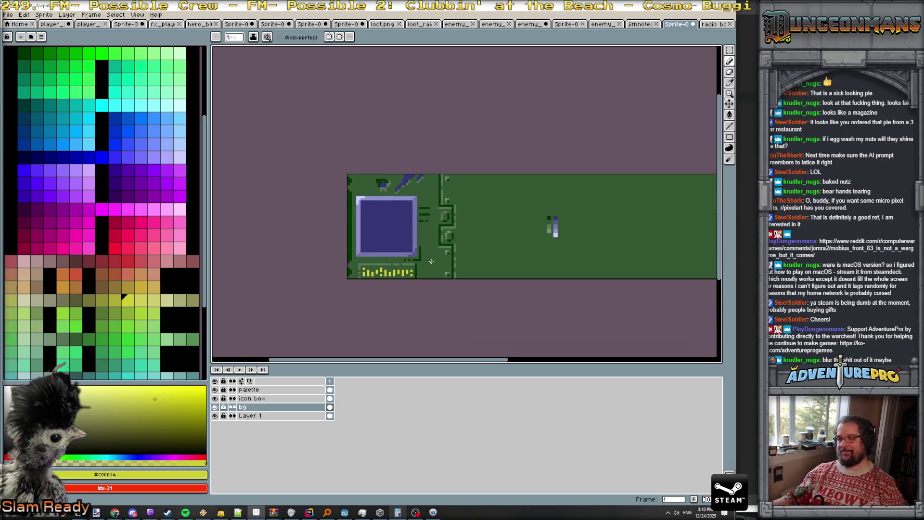
scroll(435, 261, "up", 1)
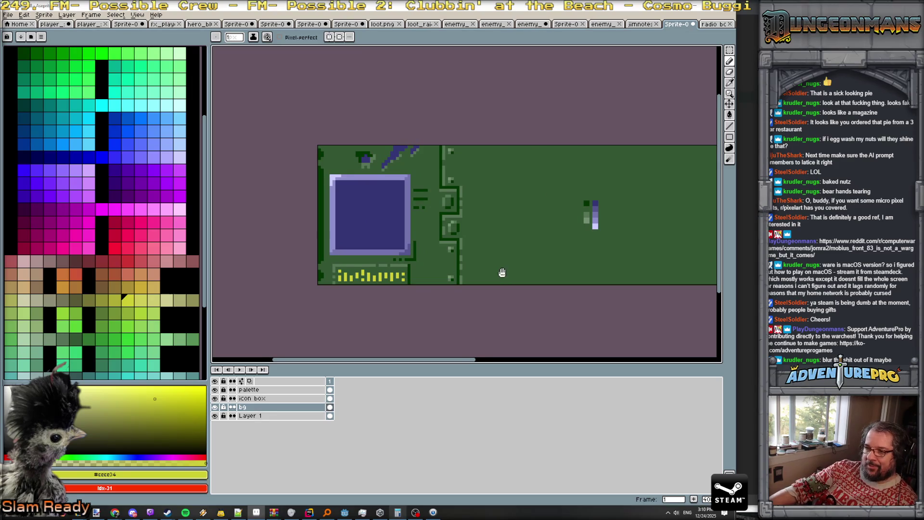
left_click_drag(501, 270, 477, 288)
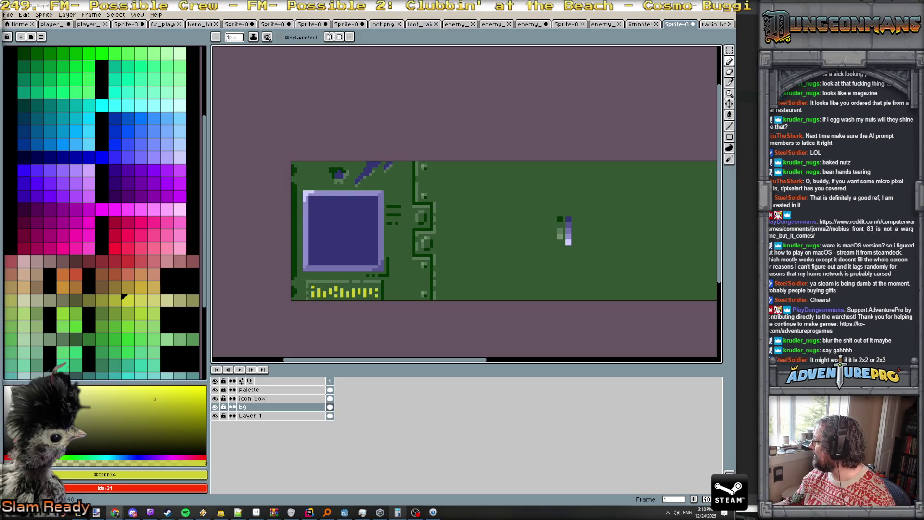
key("alt+Tab")
- Preview Chaos Engine screenshots from Wikipedia, Sega Retro, Co-Optimus and a longplay
left_click(718, 271)
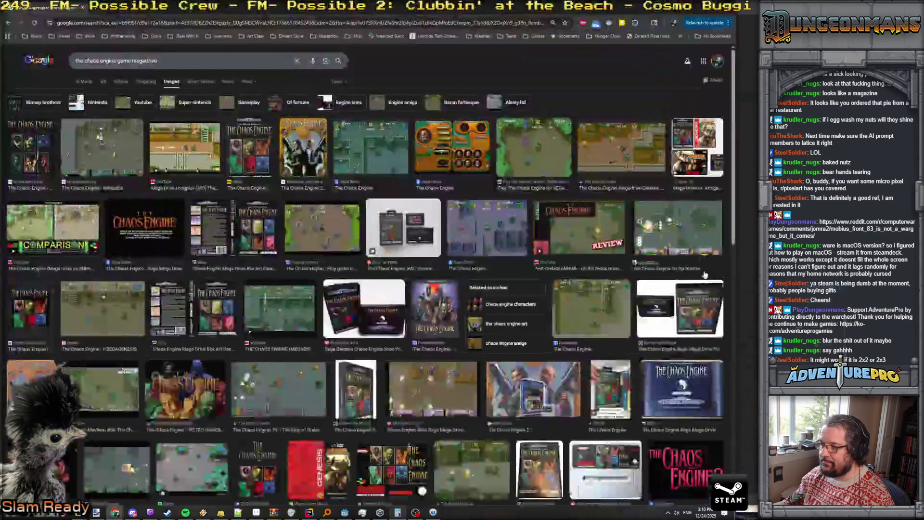
left_click(120, 159)
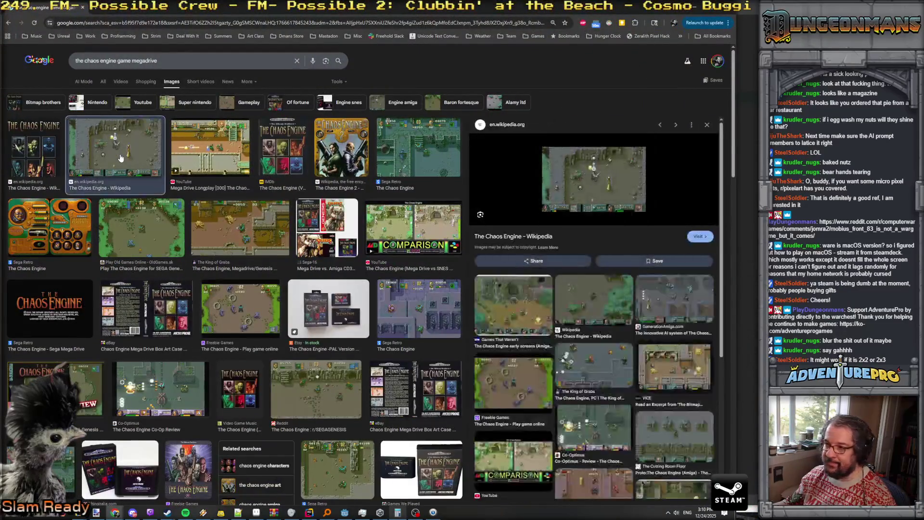
left_click(398, 158)
left_click(412, 310)
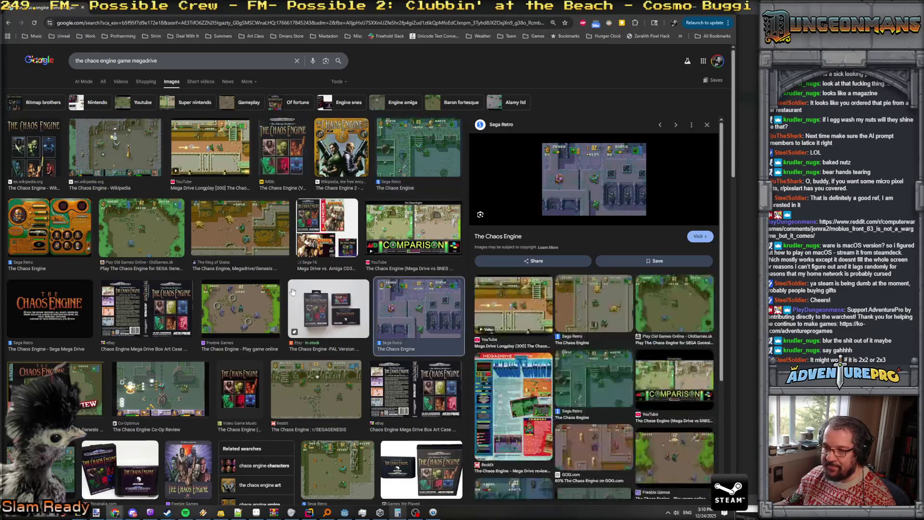
left_click(159, 393)
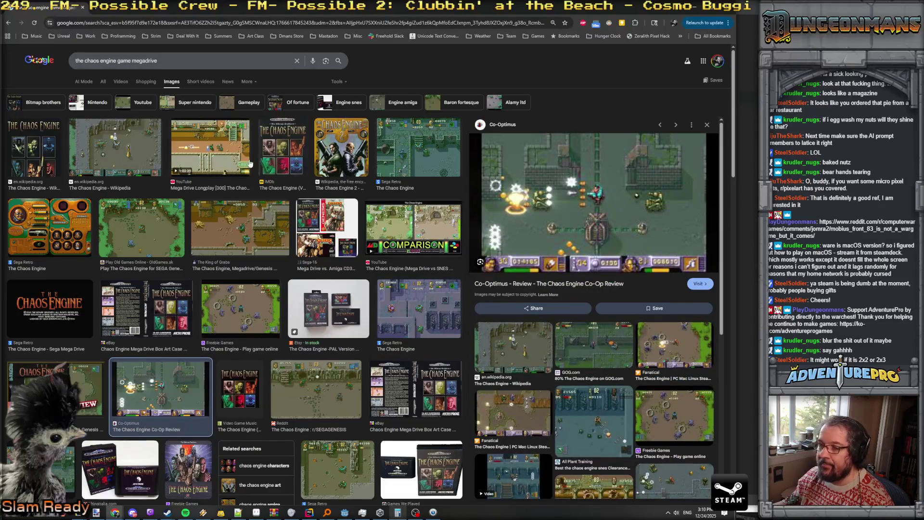
left_click(197, 153)
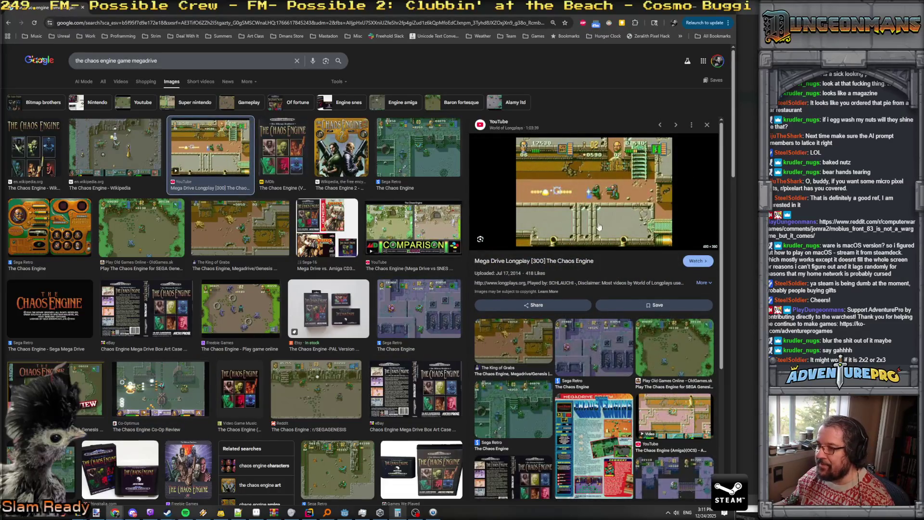
left_click(73, 142)
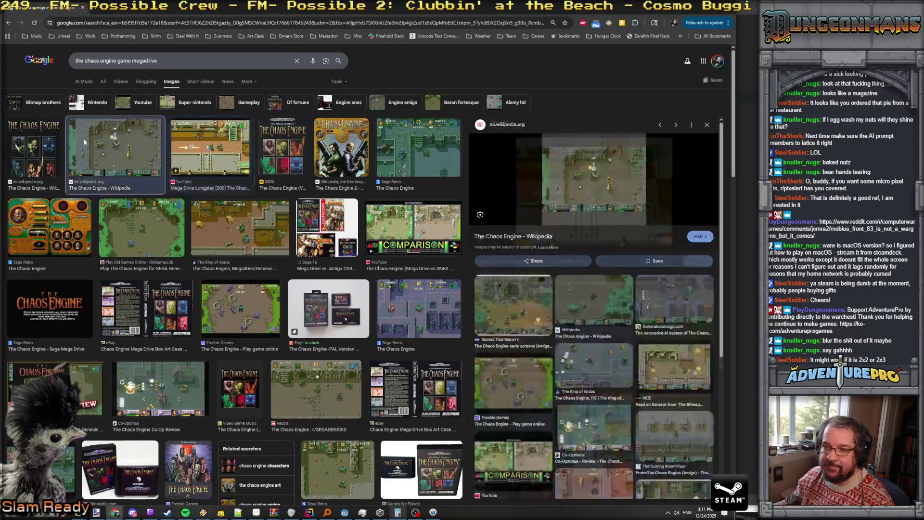
scroll(628, 352, "down", 5)
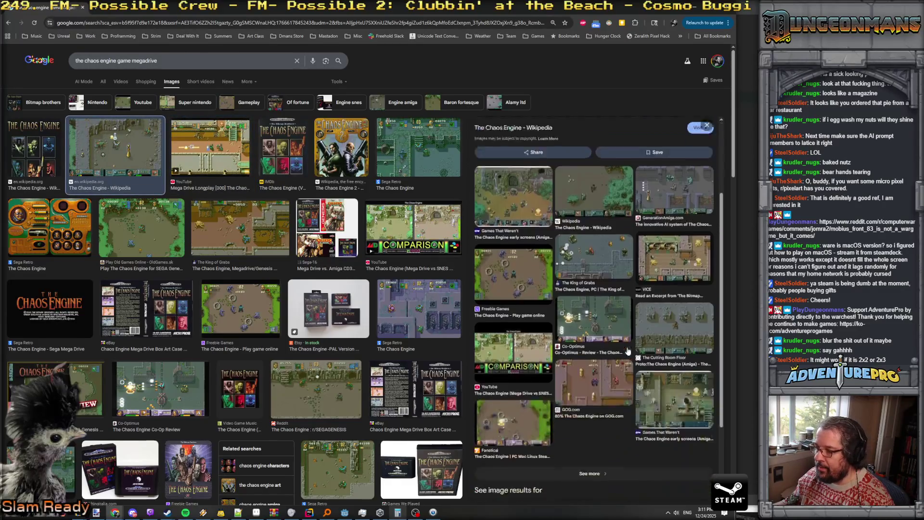
scroll(628, 352, "down", 4)
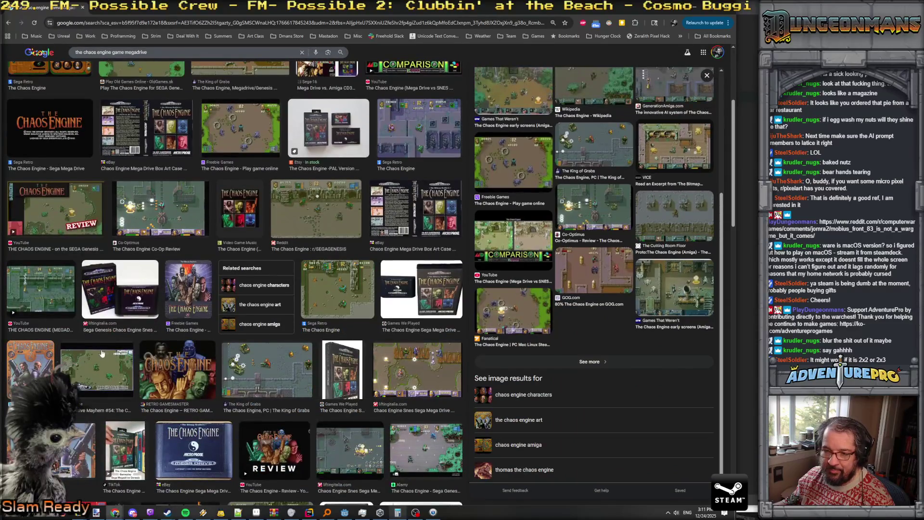
scroll(46, 264, "up", 4)
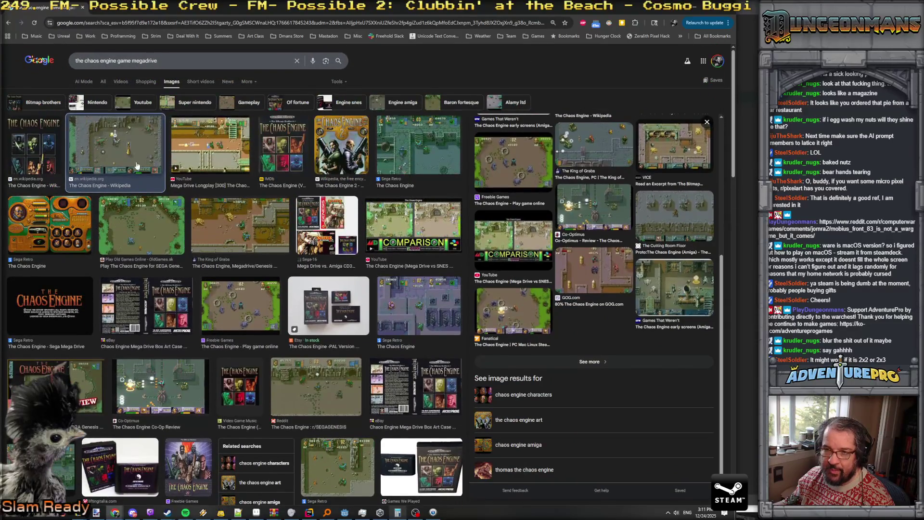
scroll(577, 207, "up", 5)
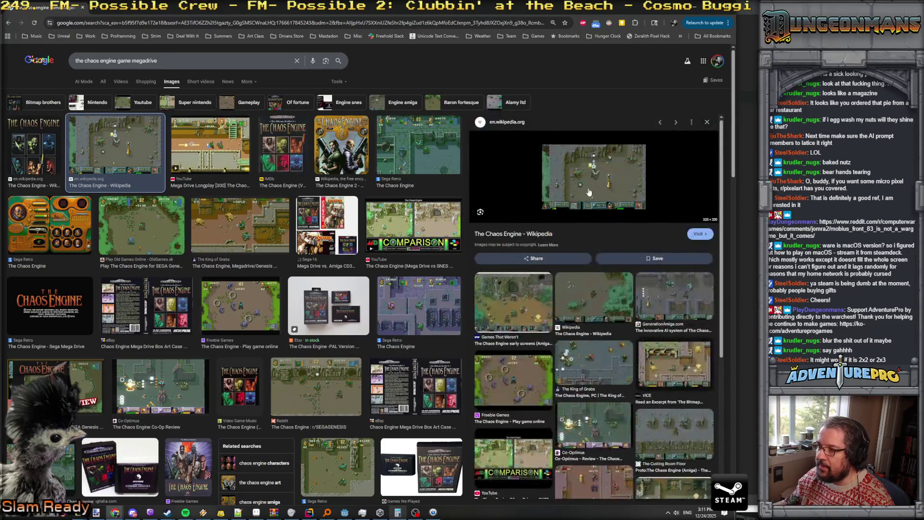
- Open the Wikipedia screenshot full-size in a new tab and copy it to the clipboard
right_click(591, 187)
left_click(642, 273)
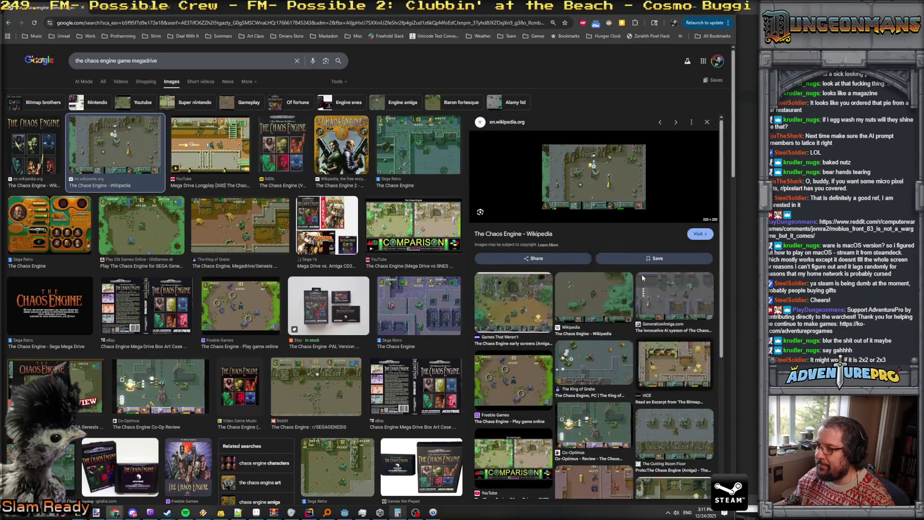
left_click(149, 9)
right_click(332, 263)
left_click(348, 292)
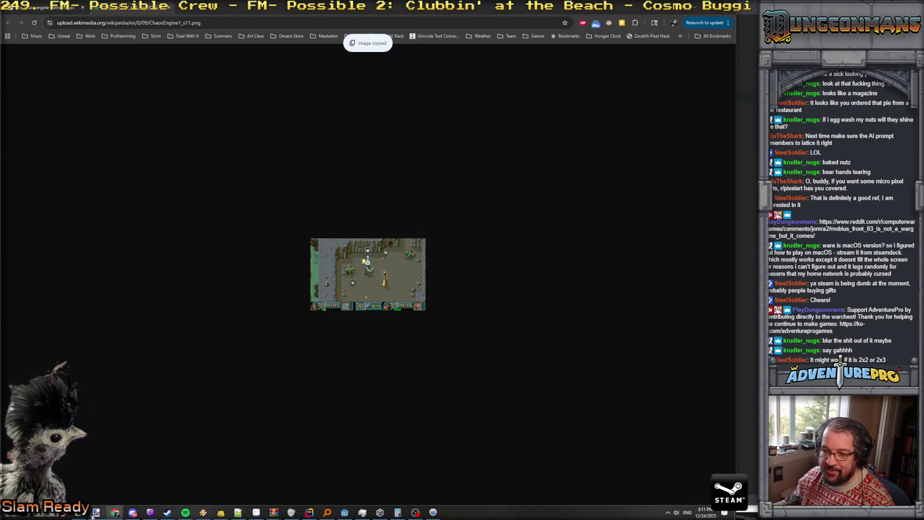
left_click(95, 514)
left_click(20, 17)
- Paste the screenshot as a new image and resize it to 500% with Nearest Neighbor resampling
left_click(44, 90)
left_click(50, 17)
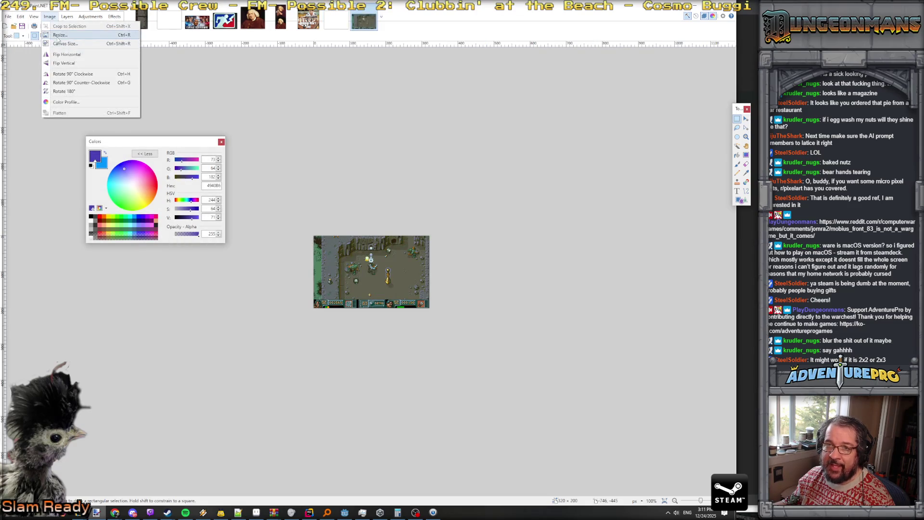
left_click(57, 36)
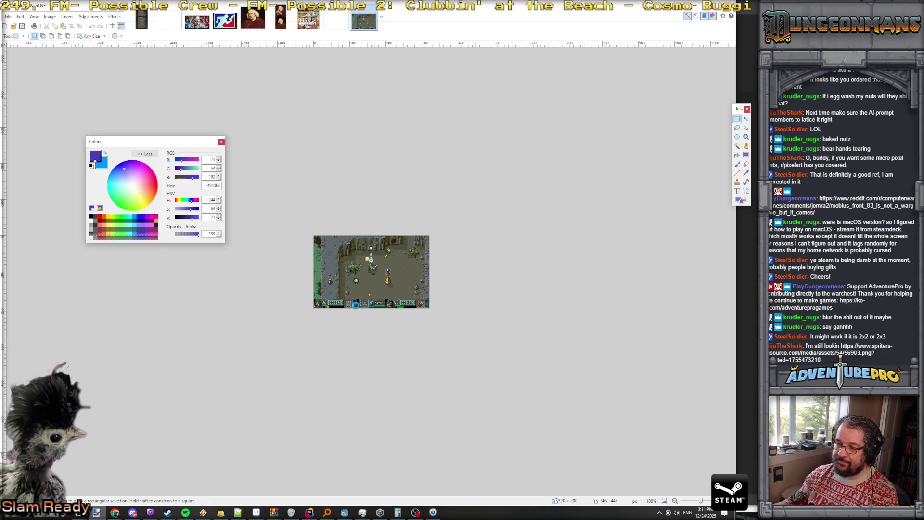
left_click(372, 301)
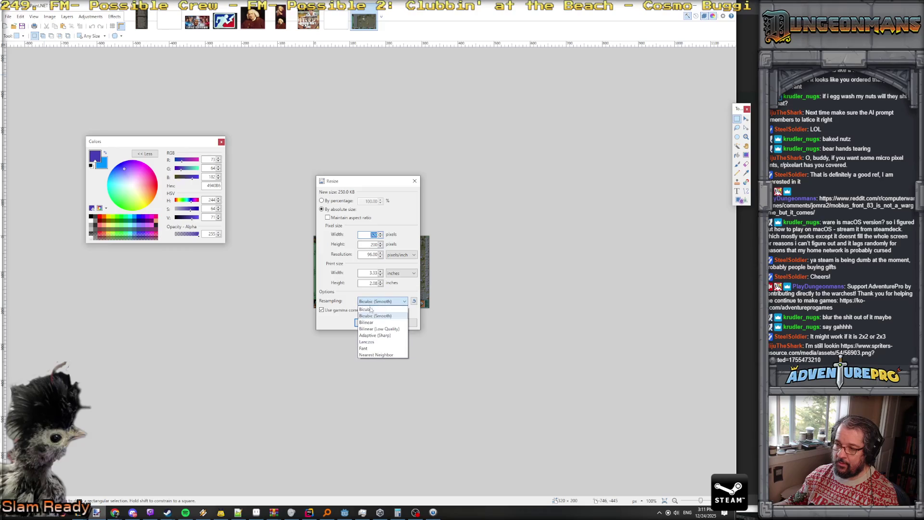
left_click(376, 355)
left_click(332, 201)
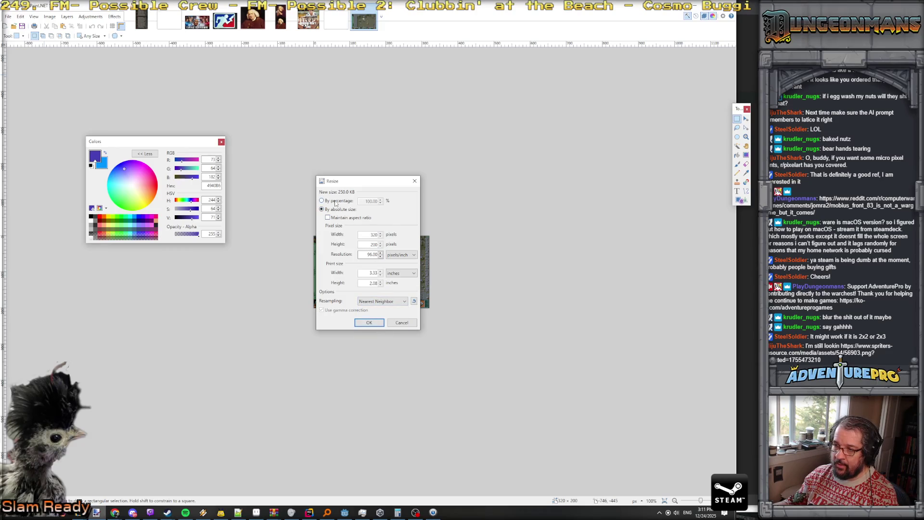
type("0")
key("Return")
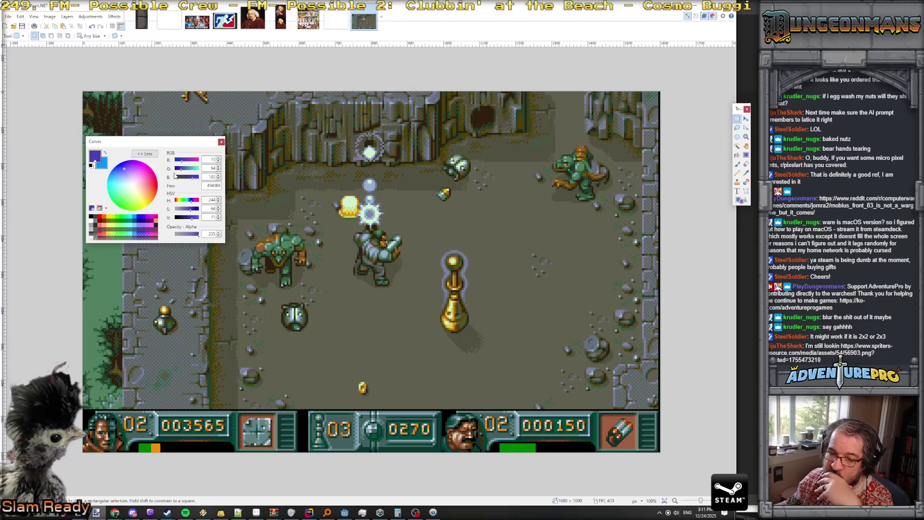
mouse_move(170, 143)
left_mouse_down()
mouse_move(112, 128)
mouse_move(112, 87)
left_mouse_up()
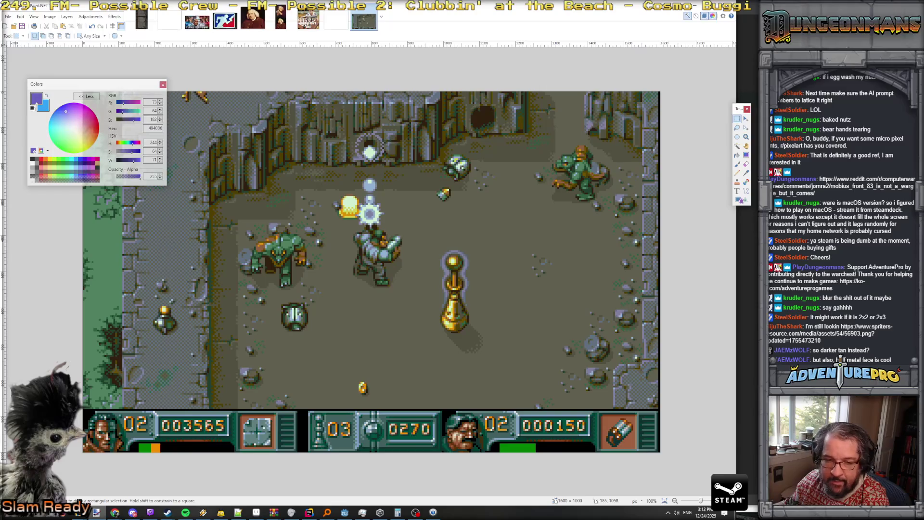
key("alt+Tab")
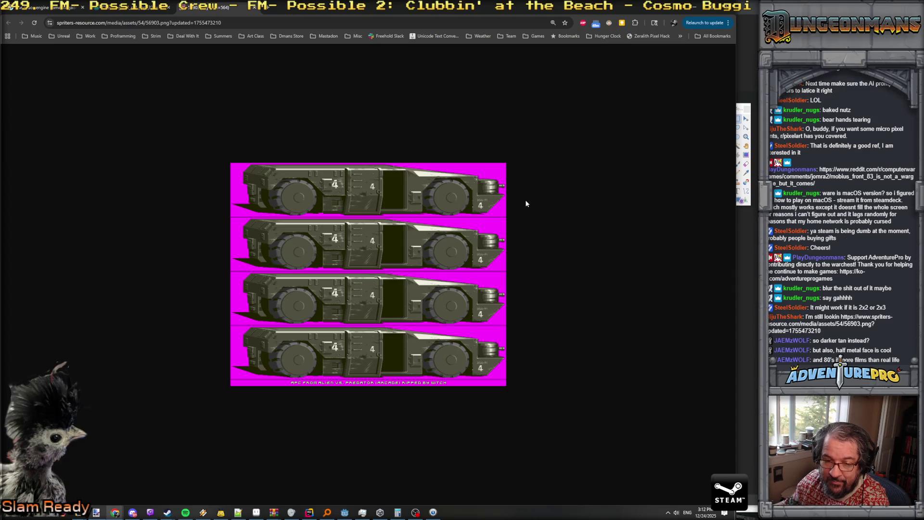
- Bring up the enlarged screenshot in Paint.NET, then minimize Paint.NET to reveal Aseprite
key("alt+Tab")
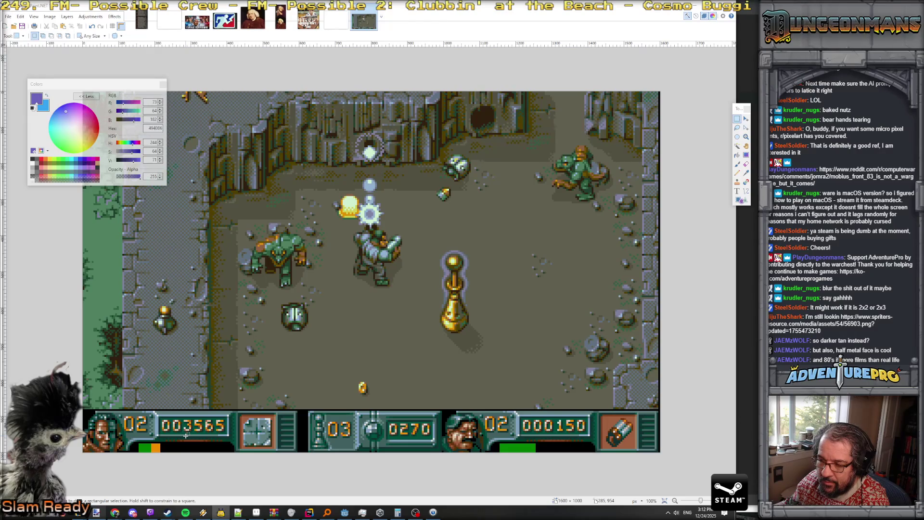
left_click(695, 6)
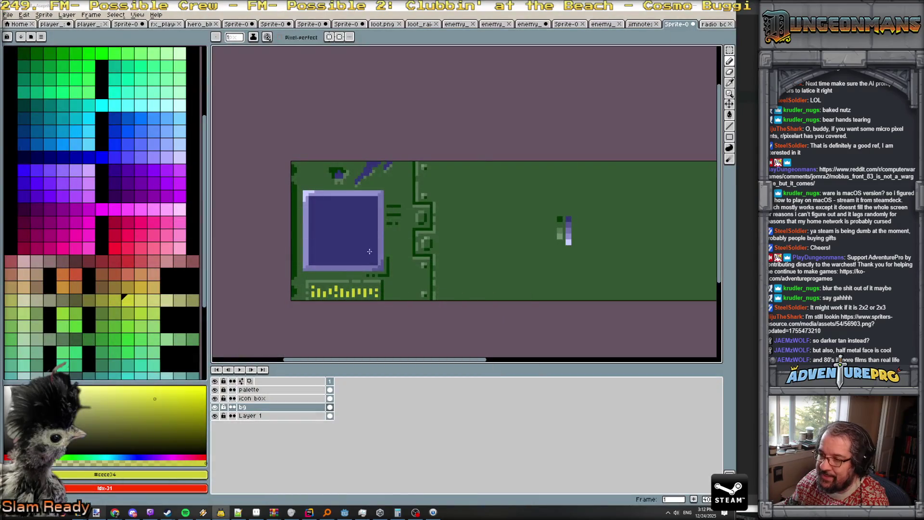
- Zoom around the Aseprite canvas to inspect the circuit panel's icon box and dash row
scroll(364, 264, "up", 2)
scroll(364, 264, "down", 3)
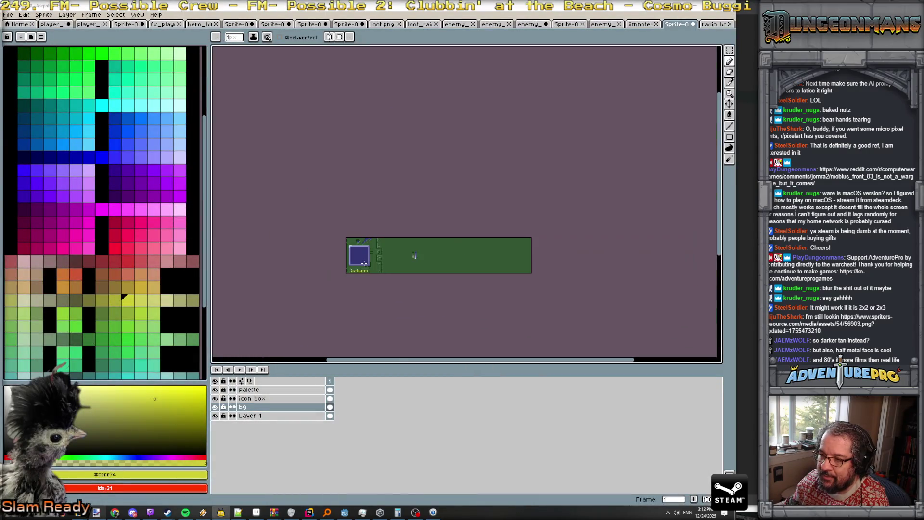
scroll(383, 276, "up", 1)
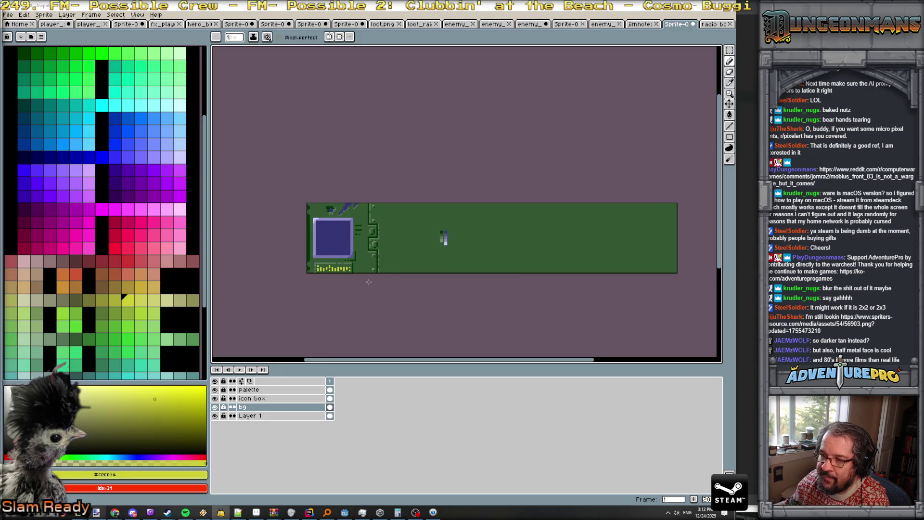
scroll(363, 284, "up", 1)
scroll(309, 280, "up", 1)
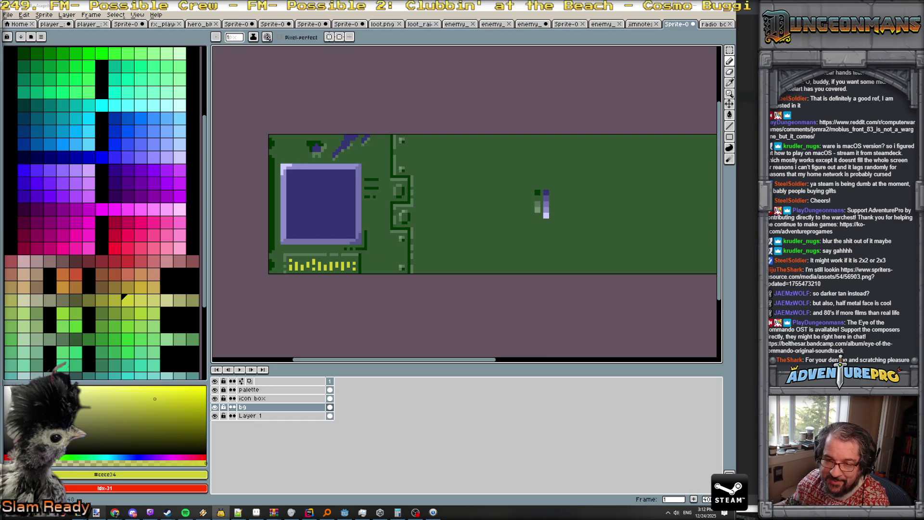
key("alt+Tab")
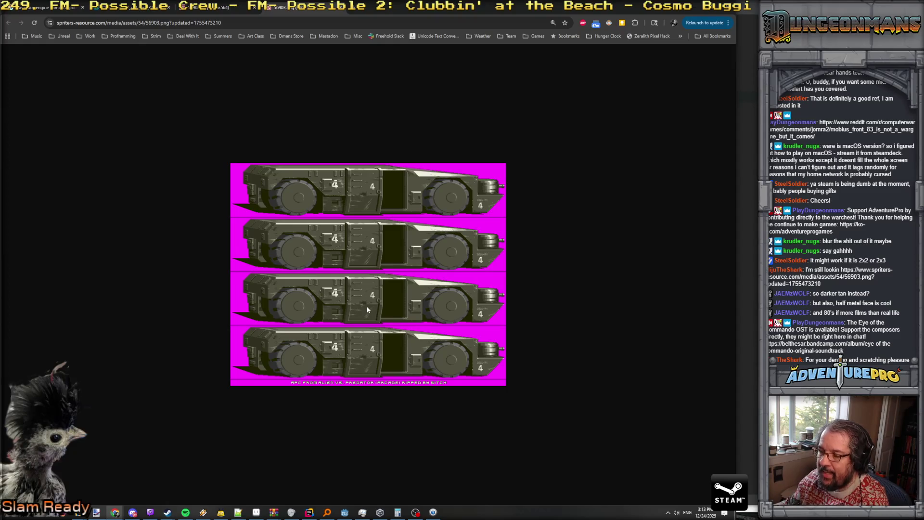
- Zoom Chrome to 500% and scroll sideways to study the APC sprite's shading
scroll(365, 305, "up", 9, "ctrl")
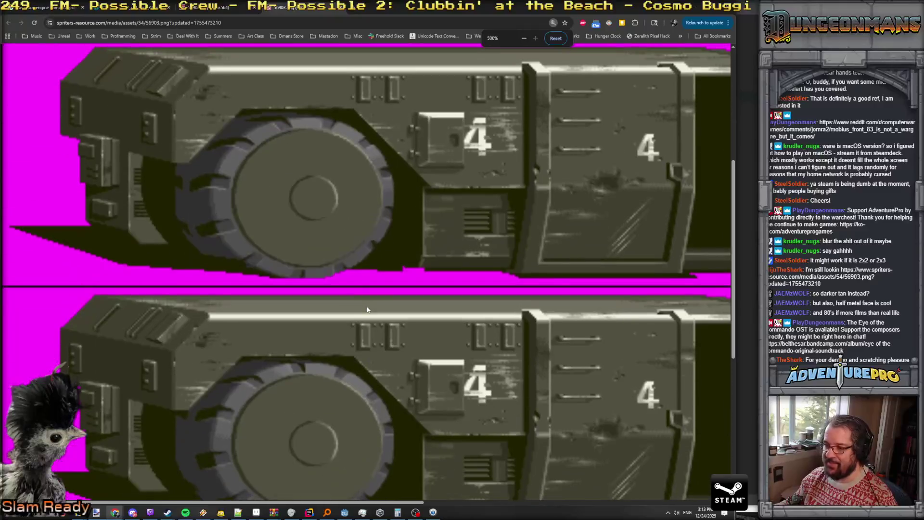
scroll(408, 307, "right", 4)
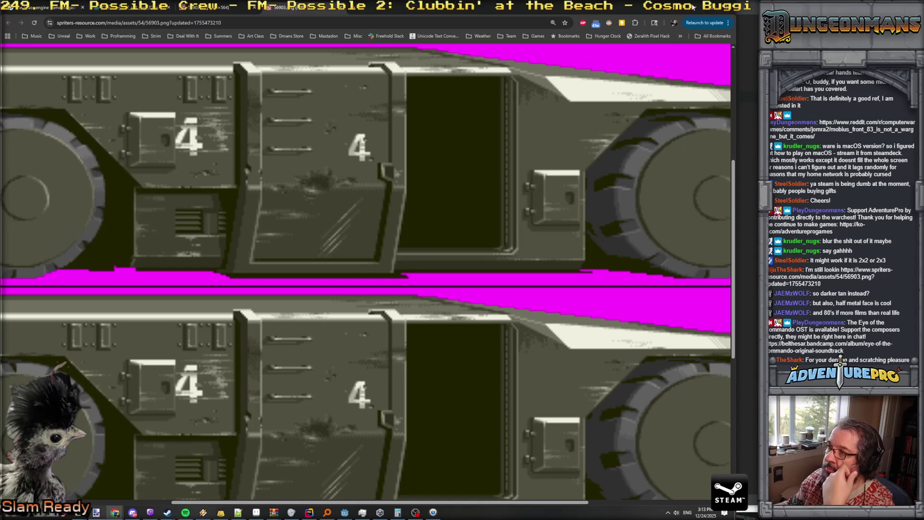
key("alt+Tab")
scroll(331, 235, "down", 2)
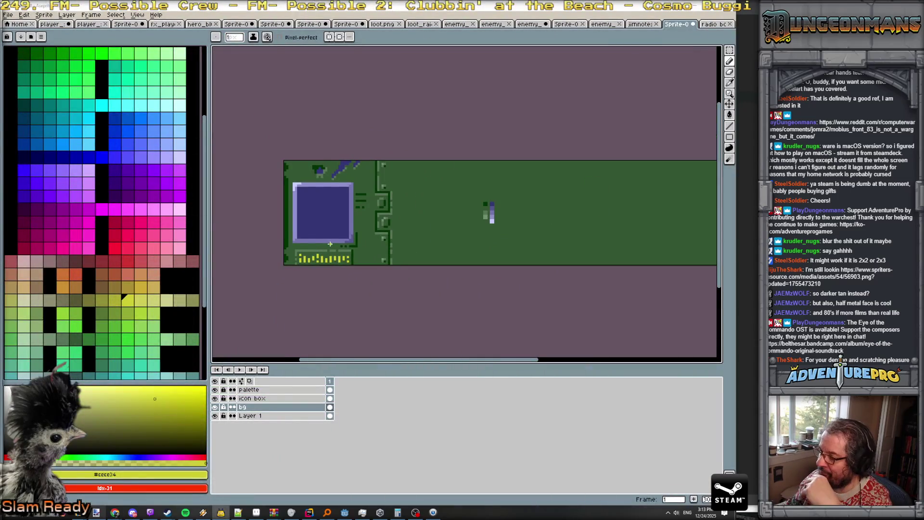
- Add dark blue #343474 pixels to the purple stroke and beside the circuit line
scroll(330, 244, "up", 2)
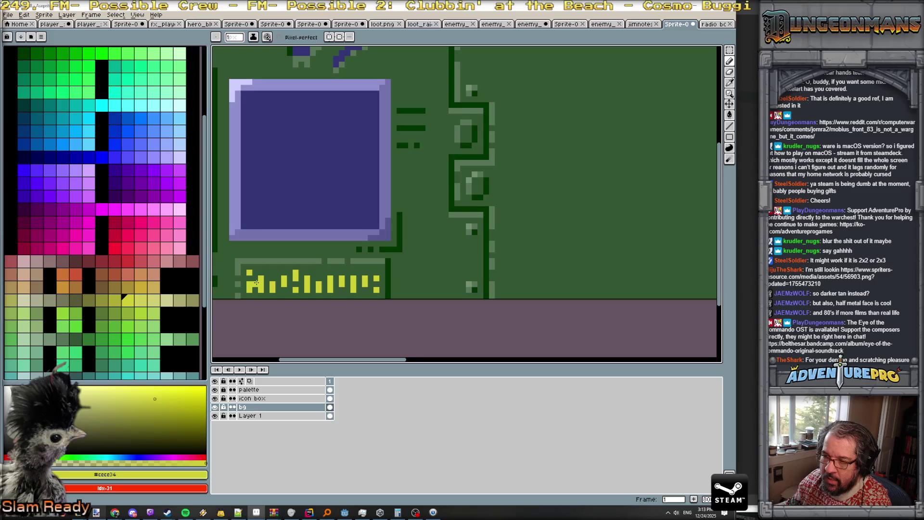
scroll(345, 281, "down", 4)
scroll(345, 281, "up", 1)
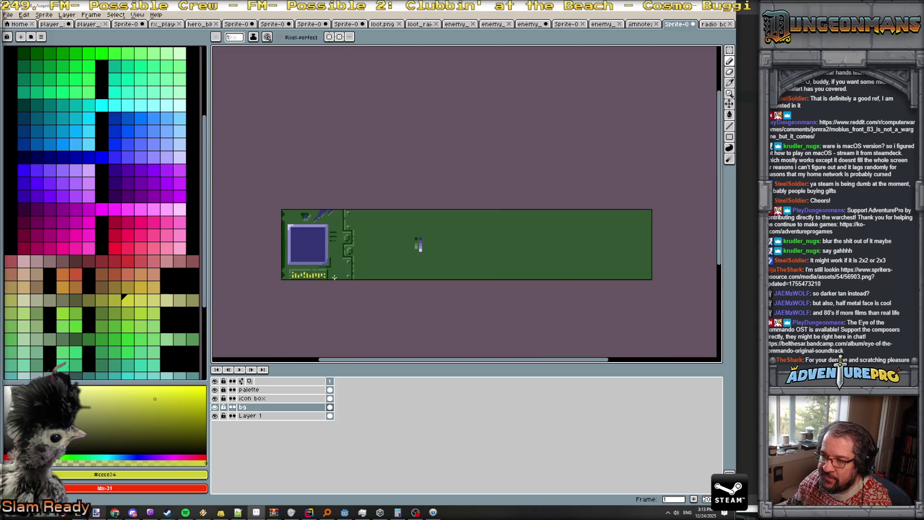
scroll(335, 278, "up", 2)
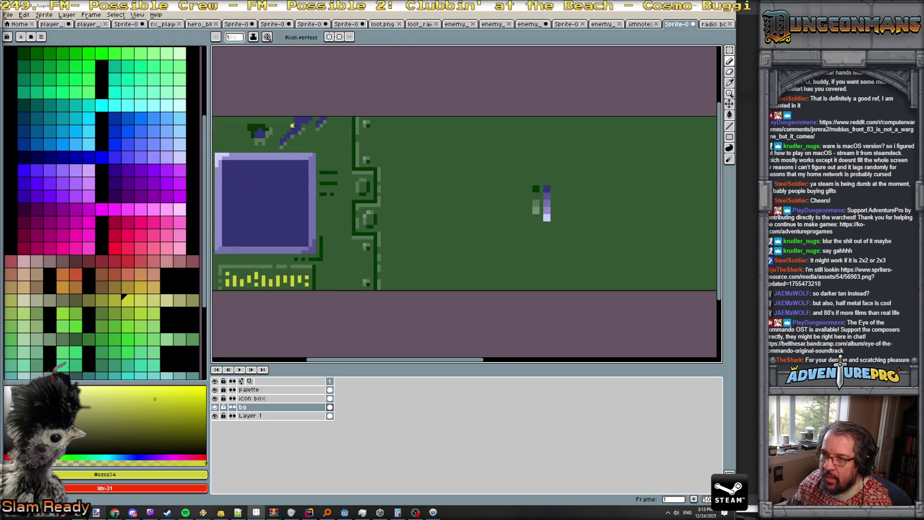
left_click(313, 143, "alt")
left_click(298, 121)
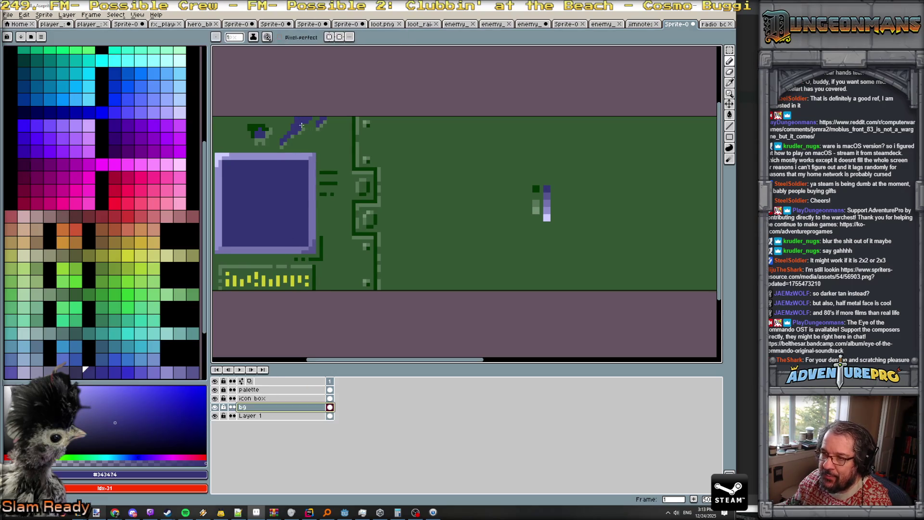
scroll(355, 272, "up", 1)
left_click(347, 195)
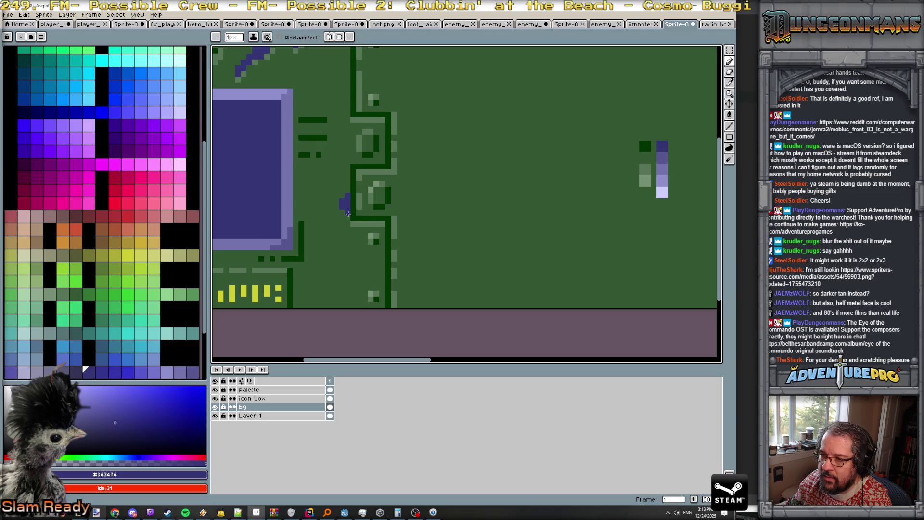
mouse_move(347, 94)
left_mouse_down()
mouse_move(348, 86)
mouse_move(333, 88)
left_mouse_up()
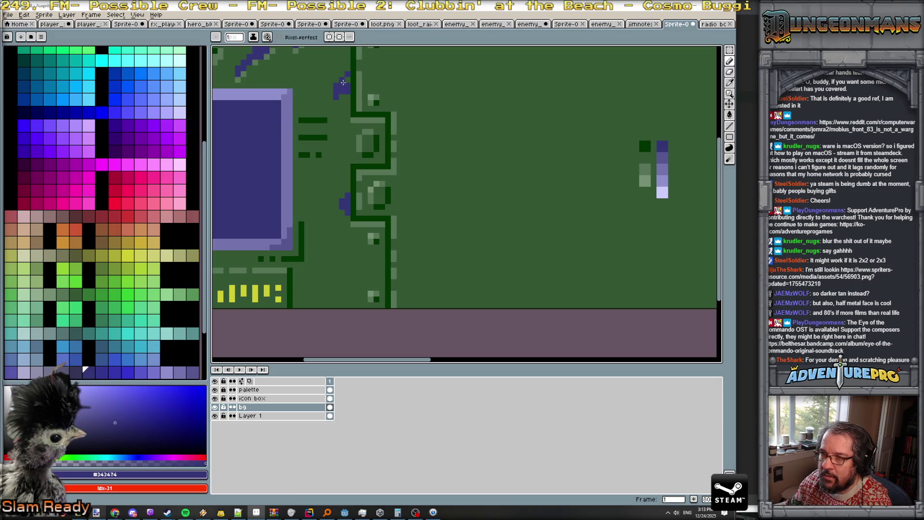
- Paint more dark blue pixels right of and along the circuit line
scroll(350, 76, "up", 3)
mouse_move(356, 56)
left_mouse_down()
mouse_move(357, 170)
mouse_move(380, 155)
mouse_move(368, 167)
left_mouse_up()
left_click(368, 179)
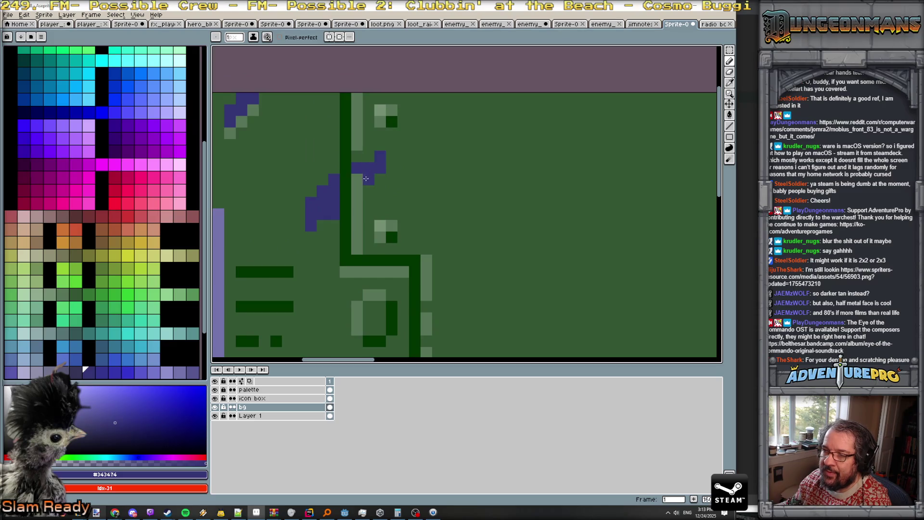
mouse_move(356, 206)
left_mouse_down()
mouse_move(358, 213)
mouse_move(392, 179)
mouse_move(359, 187)
mouse_move(380, 180)
mouse_move(391, 161)
left_mouse_up()
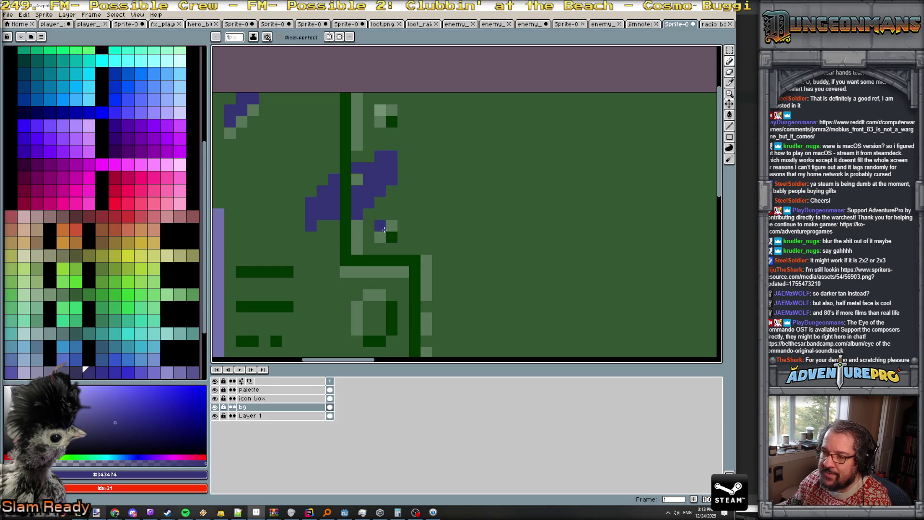
left_click(393, 214)
- Cover the stray blue pixels with the green background and lighter green #577457
left_click(394, 216, "alt")
left_click_drag(357, 214, 356, 171)
left_click(357, 145)
left_click(357, 134, "alt")
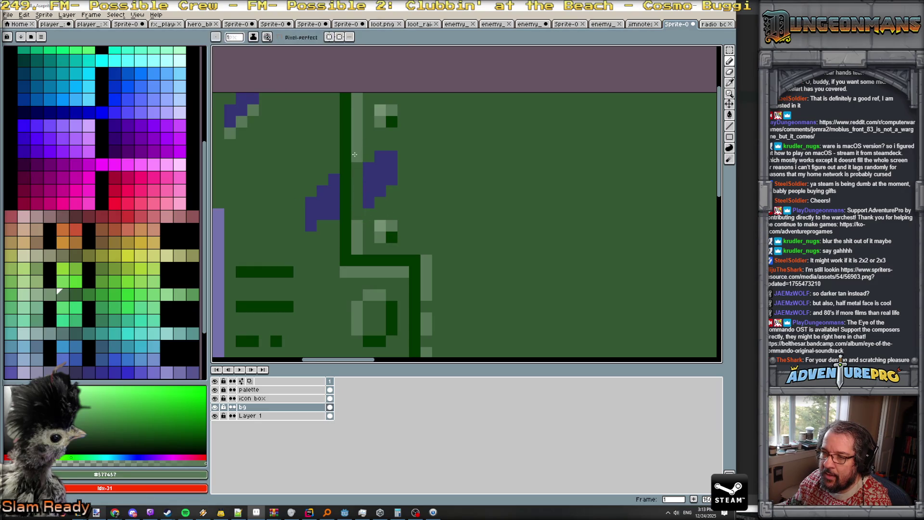
left_click(368, 168)
scroll(384, 187, "down", 3)
scroll(407, 180, "down", 1)
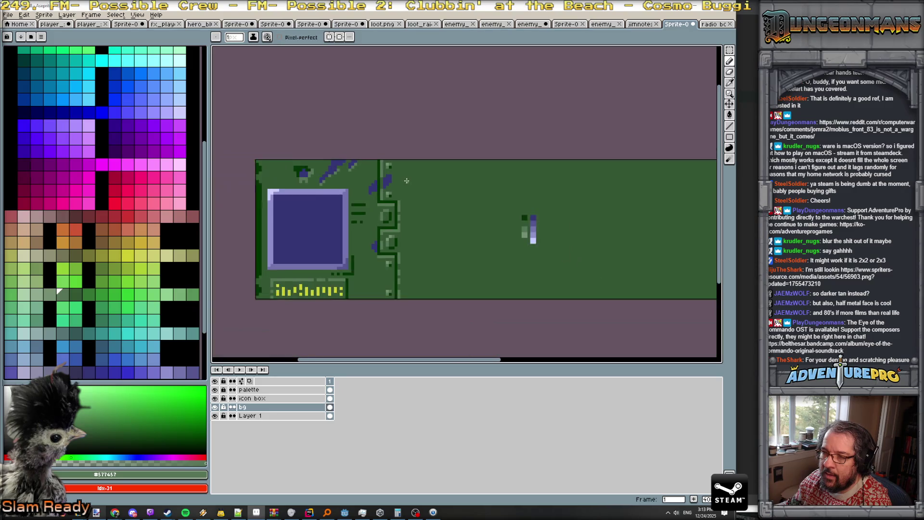
scroll(388, 183, "up", 1)
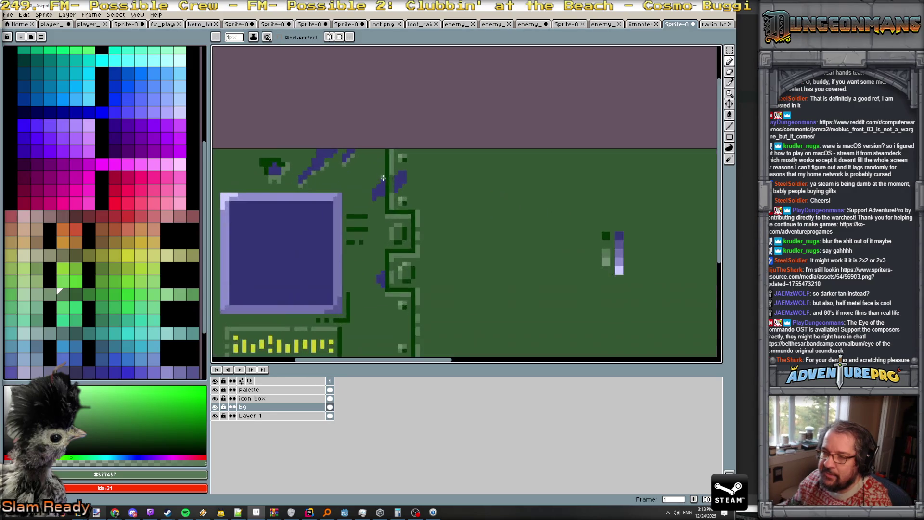
scroll(388, 183, "up", 1)
- Paint a light green line along the lower edge of the purple screen
left_click(388, 183, "alt")
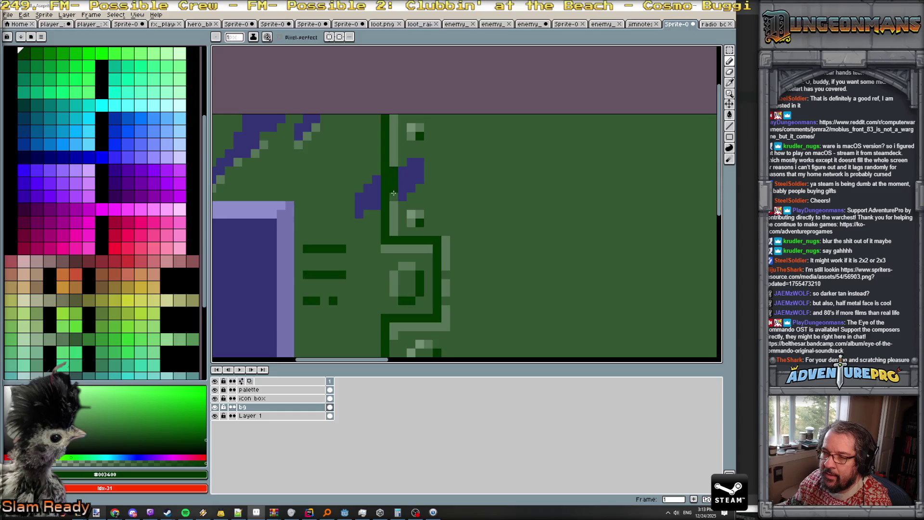
scroll(413, 198, "down", 1)
scroll(413, 199, "down", 2)
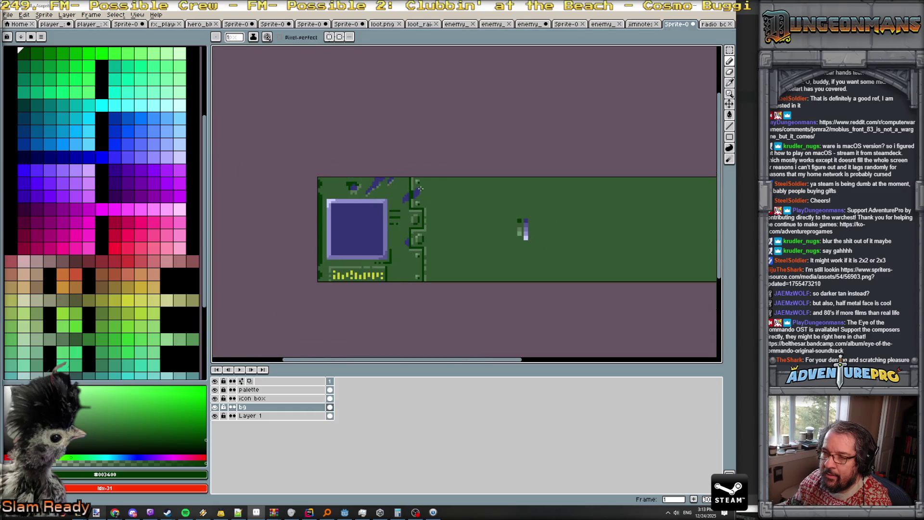
scroll(420, 190, "up", 2)
left_click(373, 225, "alt")
scroll(373, 225, "up", 1)
left_click(375, 229)
left_click(382, 222)
left_click_drag(417, 204, 429, 197)
- Outline the purple blob near the bottom trace in dark green
scroll(430, 197, "down", 4)
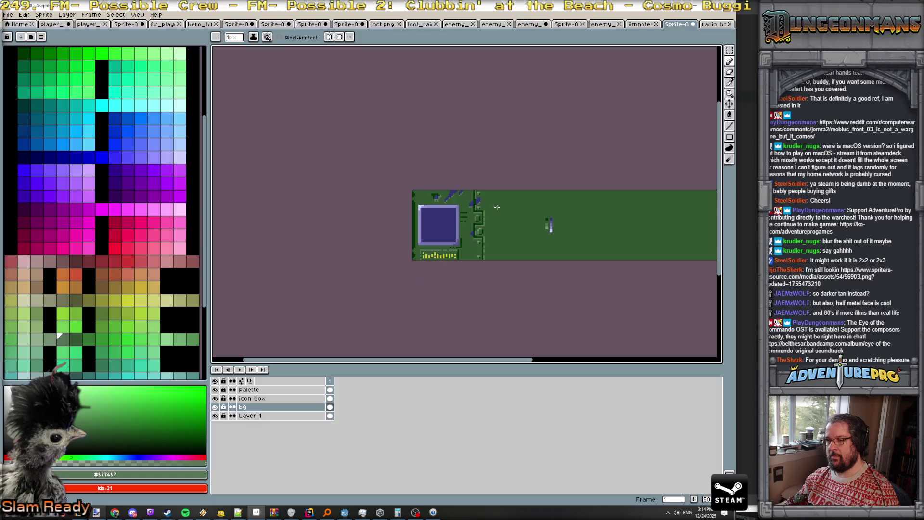
scroll(498, 209, "down", 1)
scroll(499, 215, "up", 1)
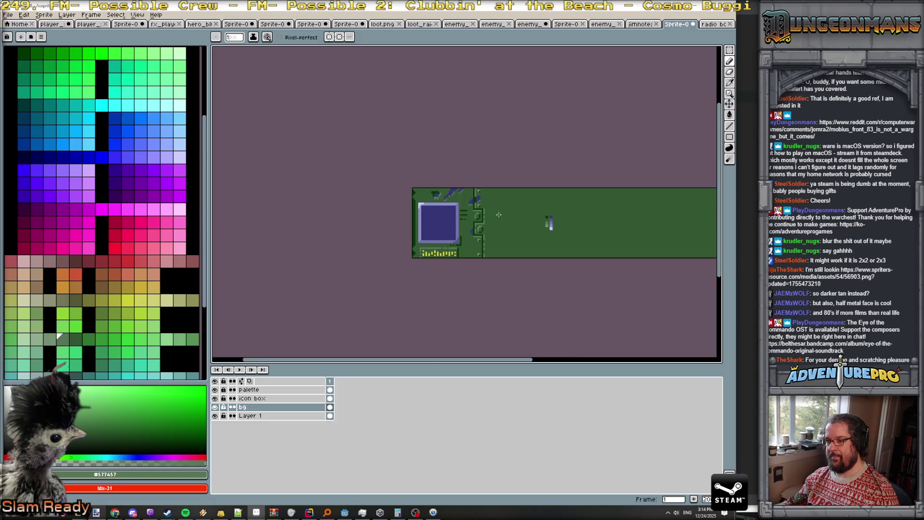
scroll(495, 210, "up", 2)
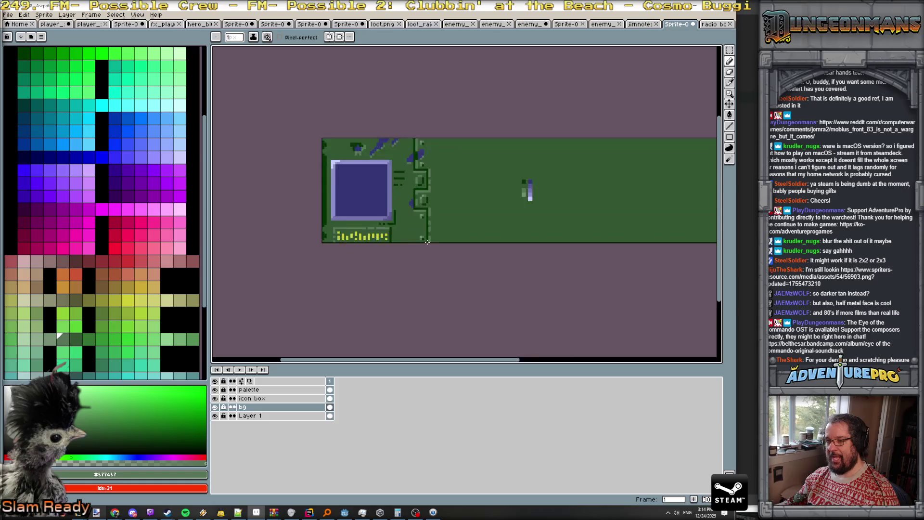
scroll(427, 244, "down", 2)
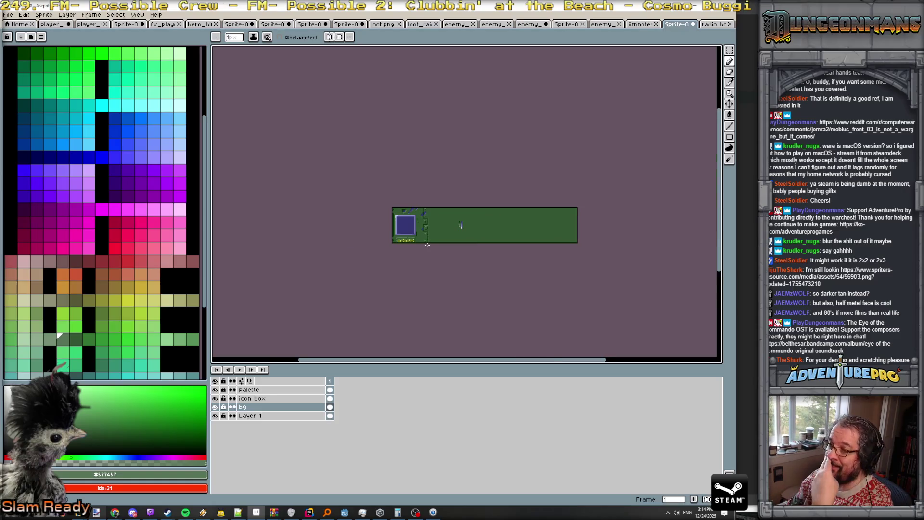
scroll(427, 244, "up", 2)
scroll(378, 200, "up", 2)
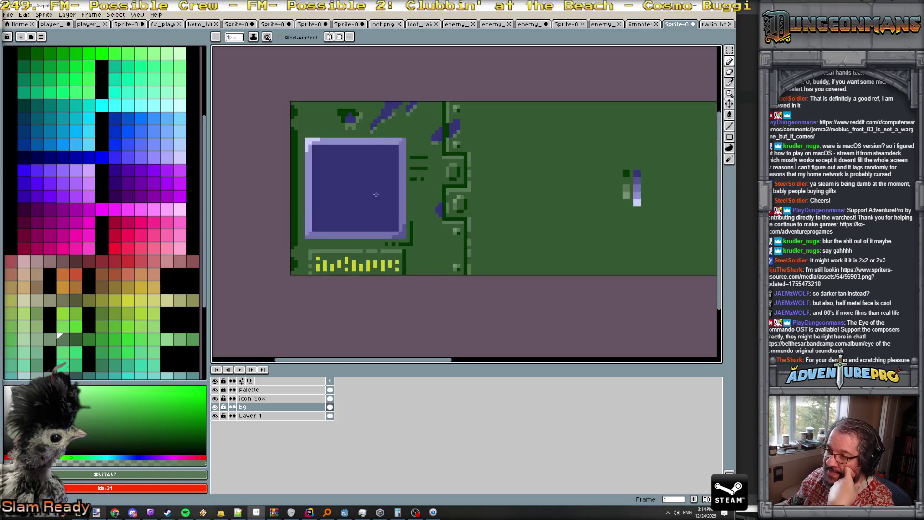
scroll(337, 171, "down", 2)
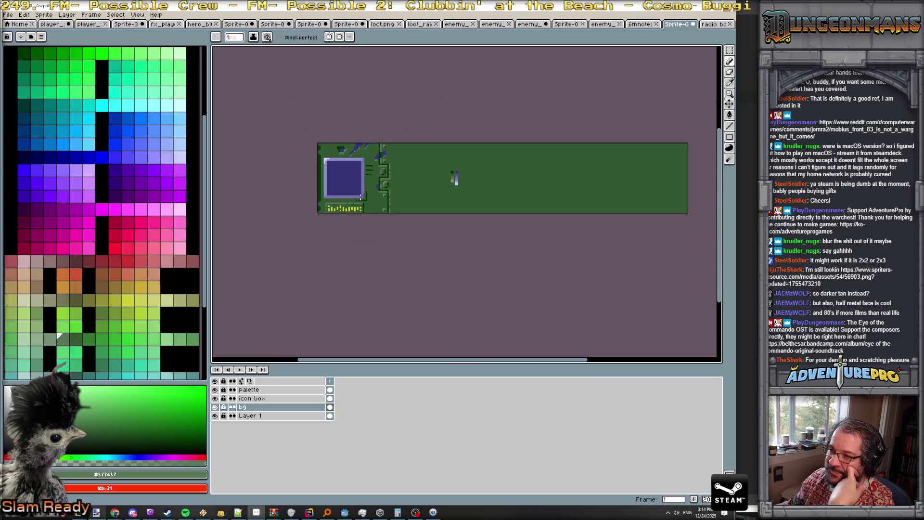
scroll(365, 208, "up", 3)
scroll(366, 208, "down", 2)
scroll(369, 207, "up", 2)
scroll(371, 205, "down", 1)
scroll(371, 206, "up", 2)
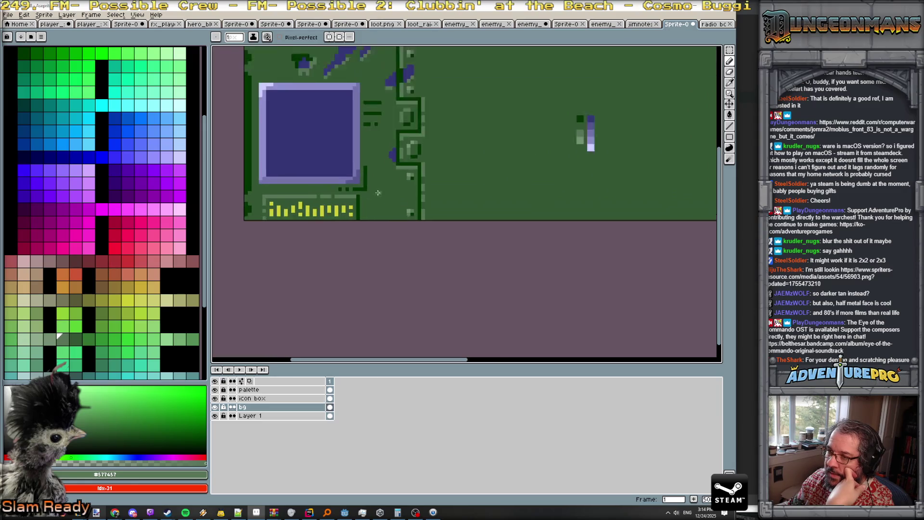
left_click(393, 156, "alt")
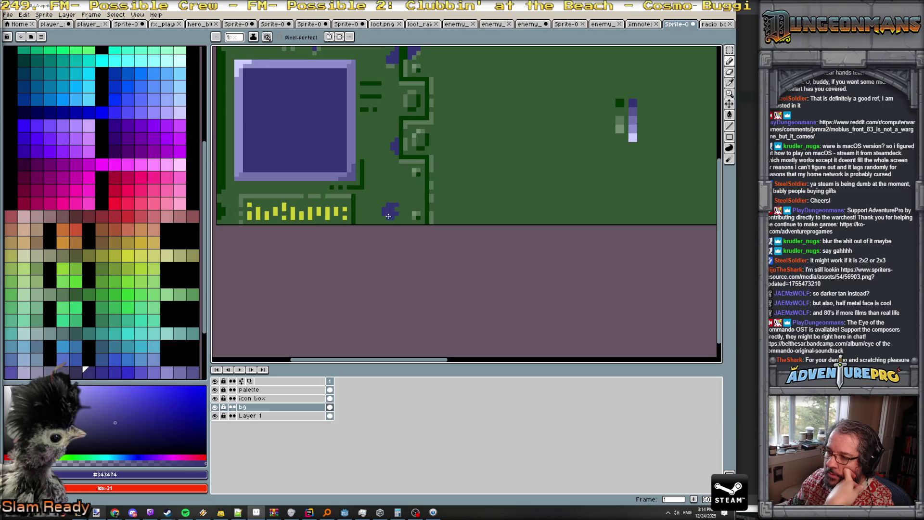
left_click(404, 156, "alt")
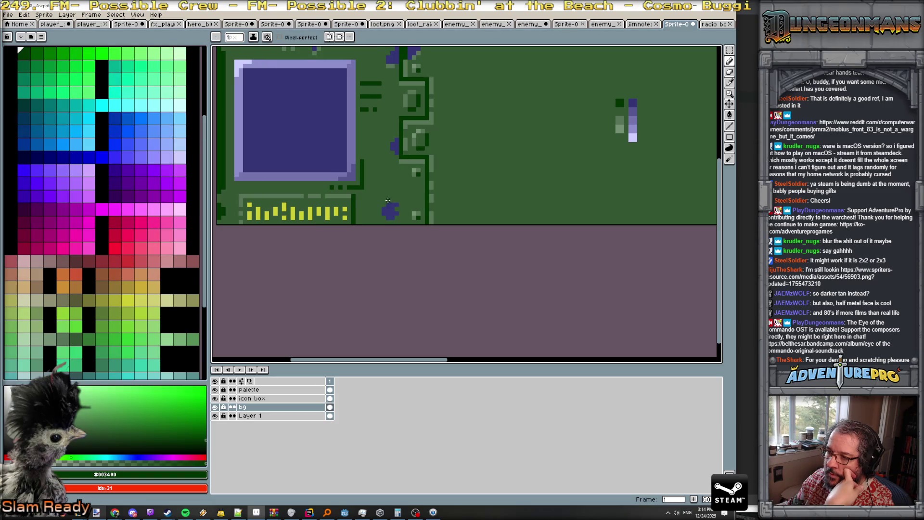
left_click(385, 208, "alt")
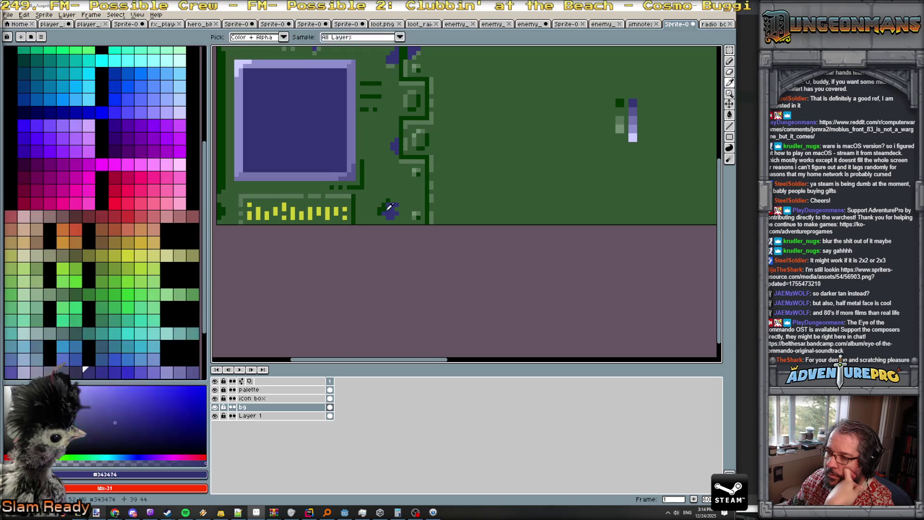
left_click(376, 207, "alt")
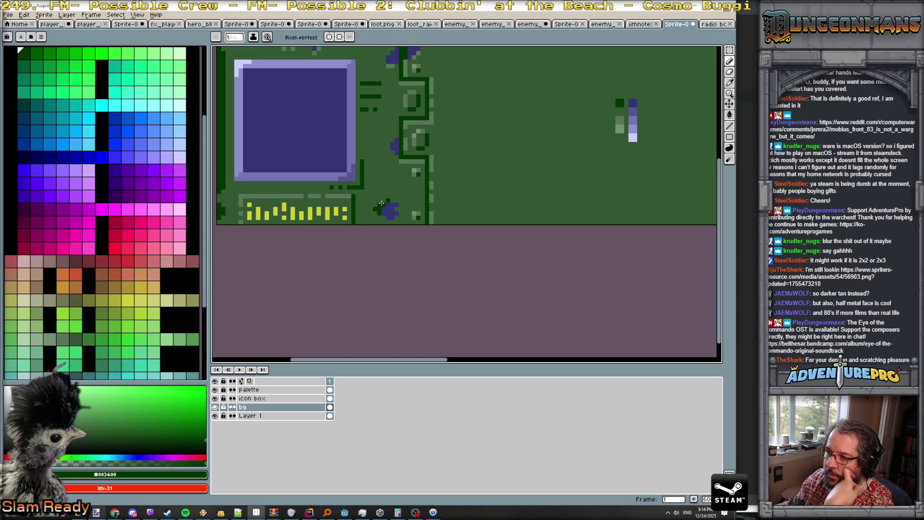
left_click(394, 220, "alt")
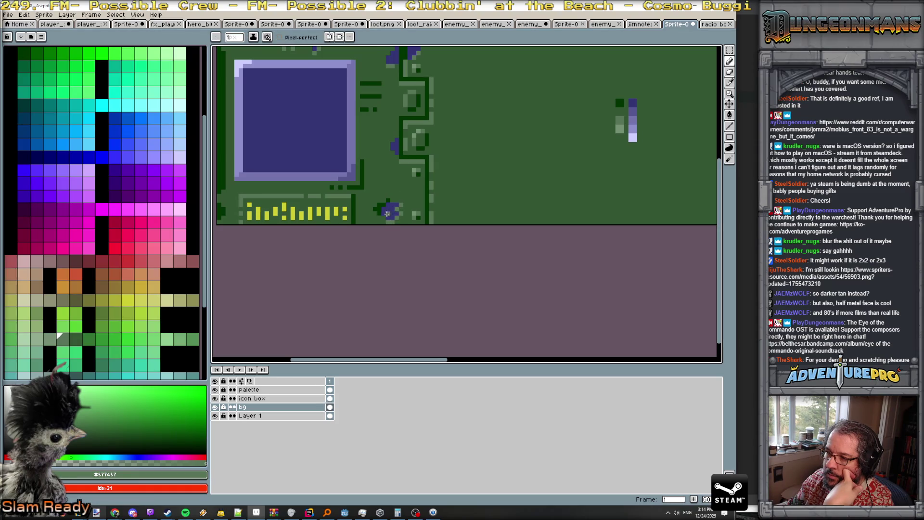
left_click(385, 216, "alt")
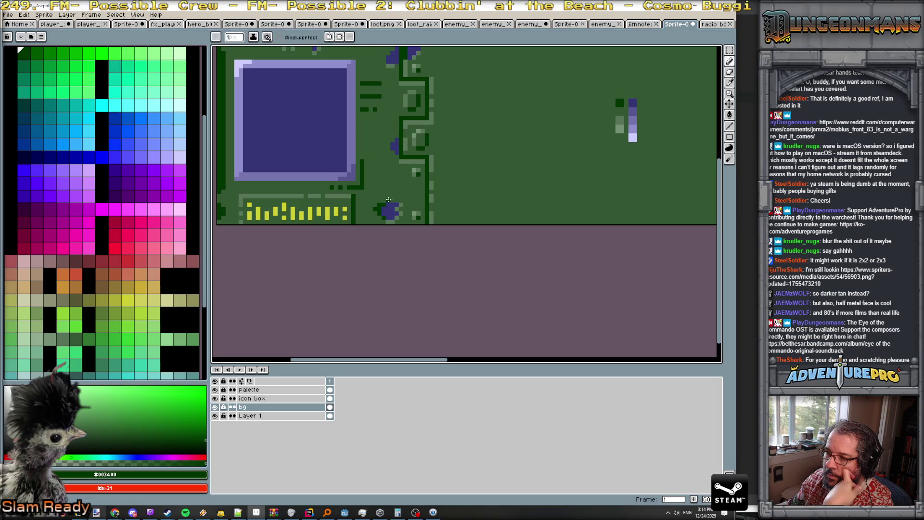
- Choose the lighter green #749074 for the blob's highlights
scroll(406, 210, "down", 3)
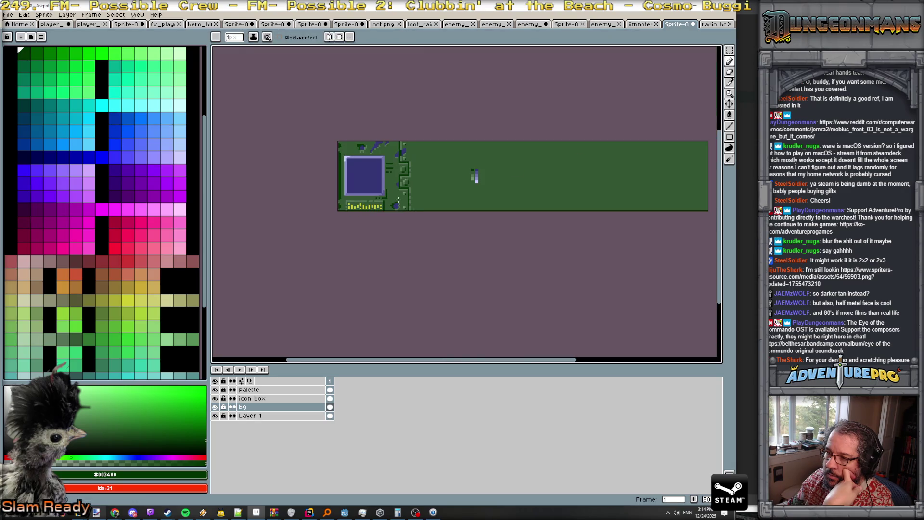
scroll(412, 220, "up", 5)
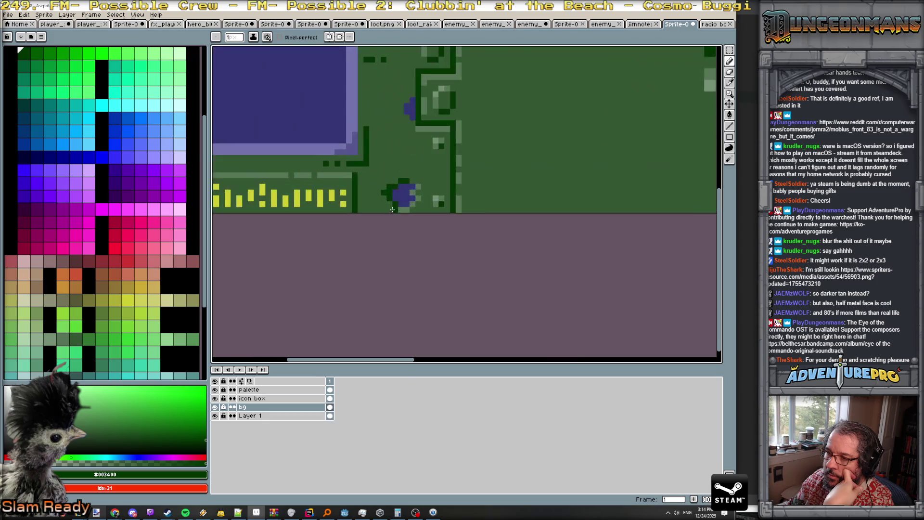
left_click(454, 139, "alt")
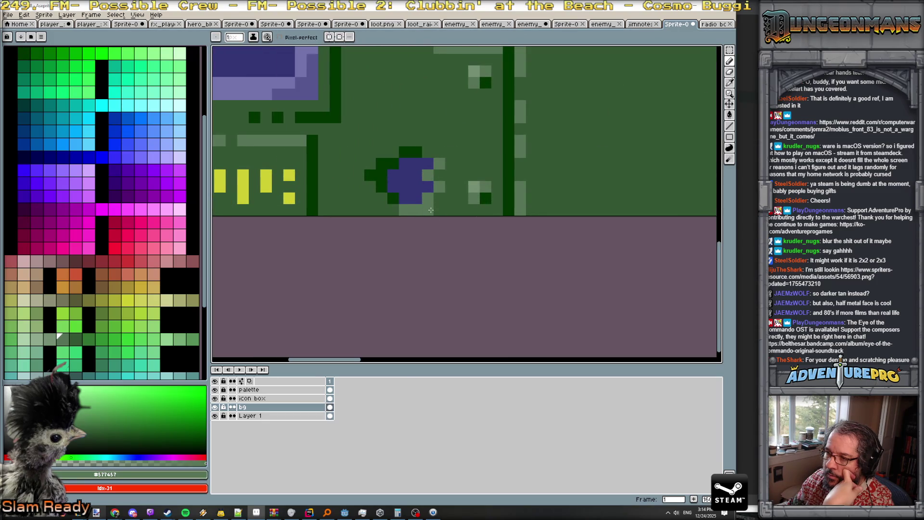
left_click(474, 72, "alt")
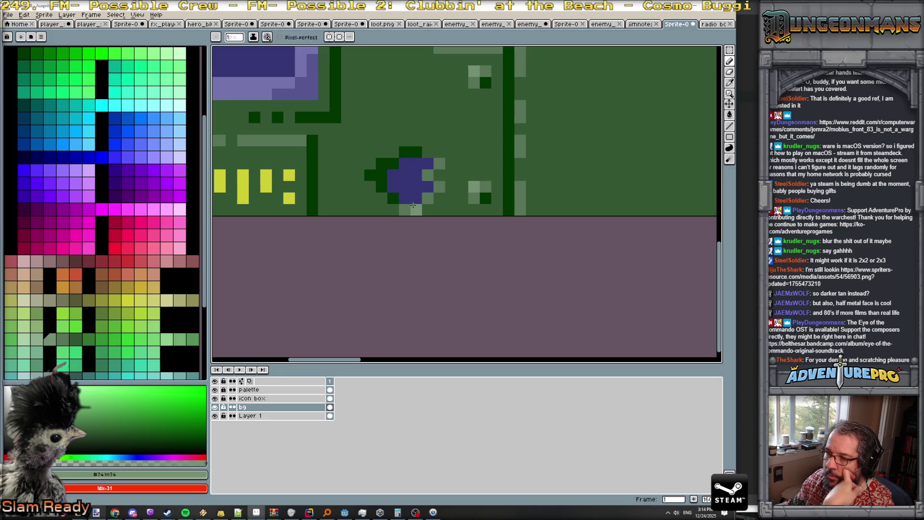
scroll(463, 194, "down", 5)
scroll(465, 202, "down", 1)
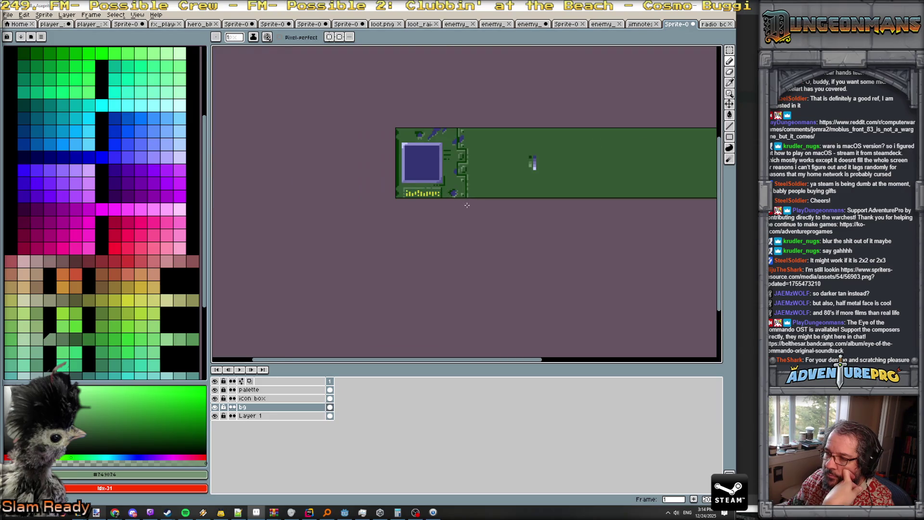
- Shade the first yellow #cccc34 glyph bars with dark olive pixels
scroll(433, 204, "up", 4)
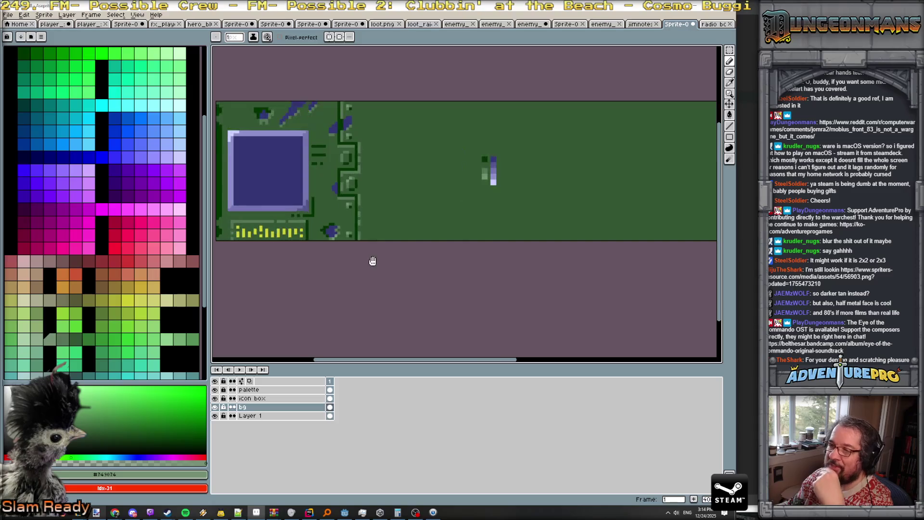
scroll(383, 161, "down", 1)
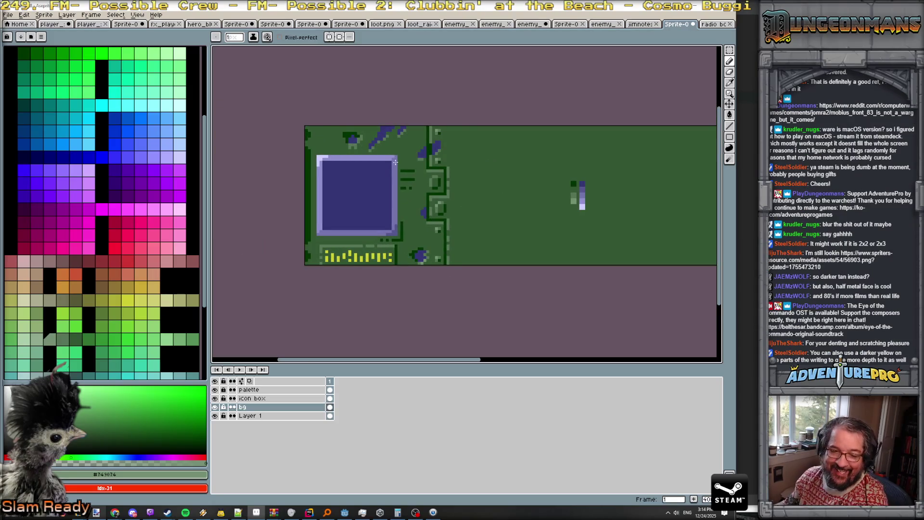
scroll(378, 220, "up", 1)
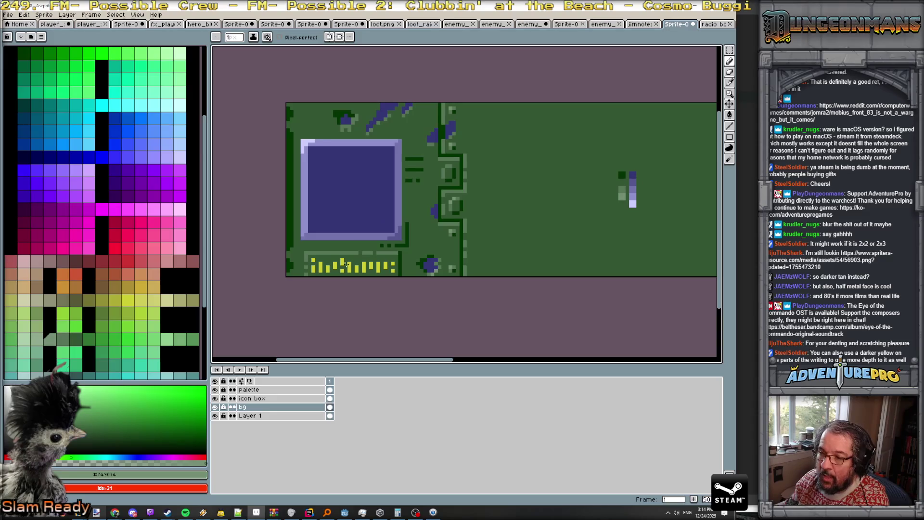
left_click(123, 299)
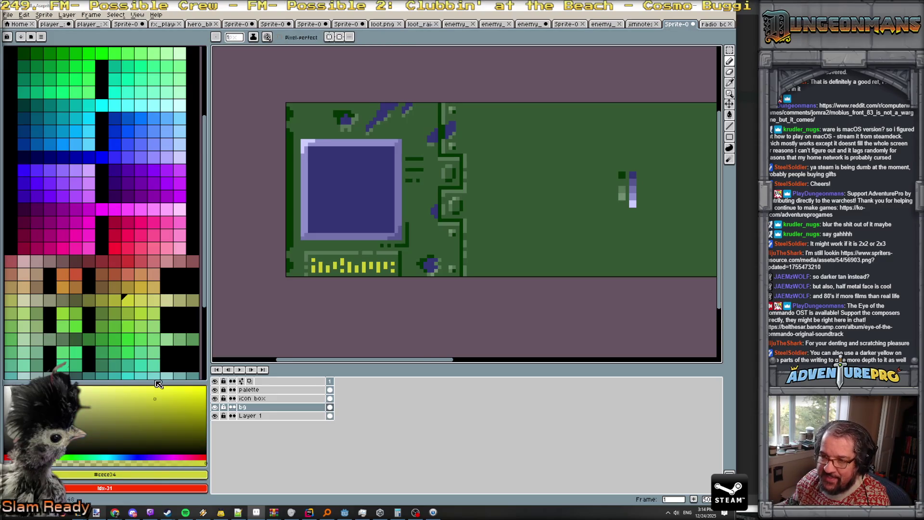
left_click(89, 302)
scroll(307, 262, "up", 2)
left_click(330, 284)
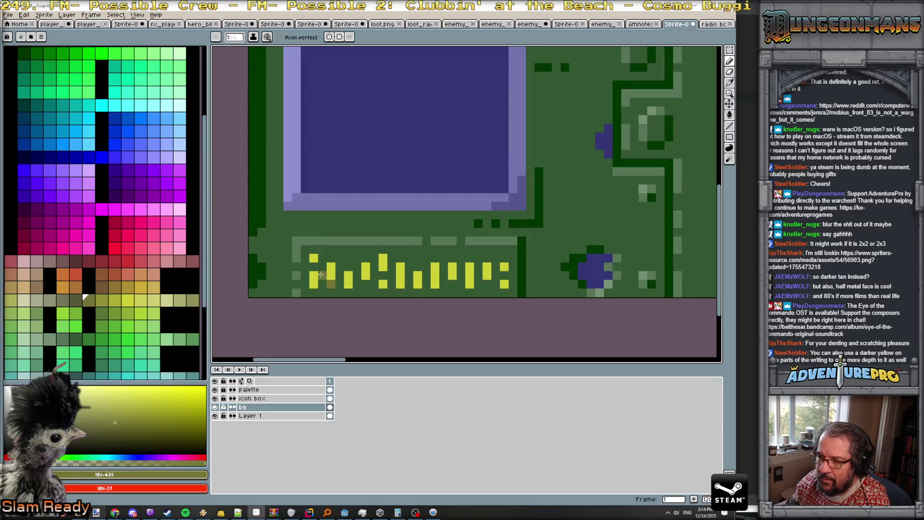
left_click(102, 301)
left_click(331, 275)
left_click(313, 276)
left_click(349, 284)
left_click(348, 278)
- Add olive pixels to the tops and bottoms of the remaining glyph bars
left_click(365, 267)
left_click(382, 267)
left_click(403, 285)
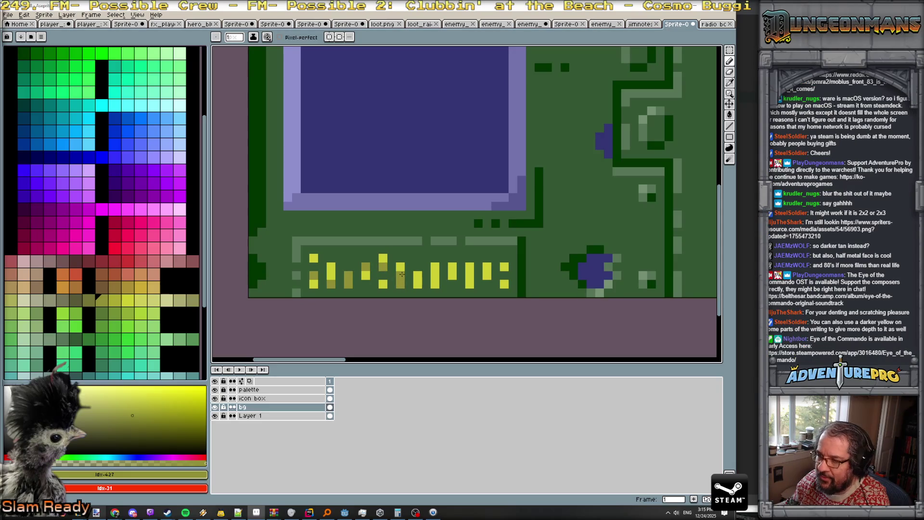
left_click(402, 269)
left_click(417, 284)
left_click(435, 275)
left_click(435, 284)
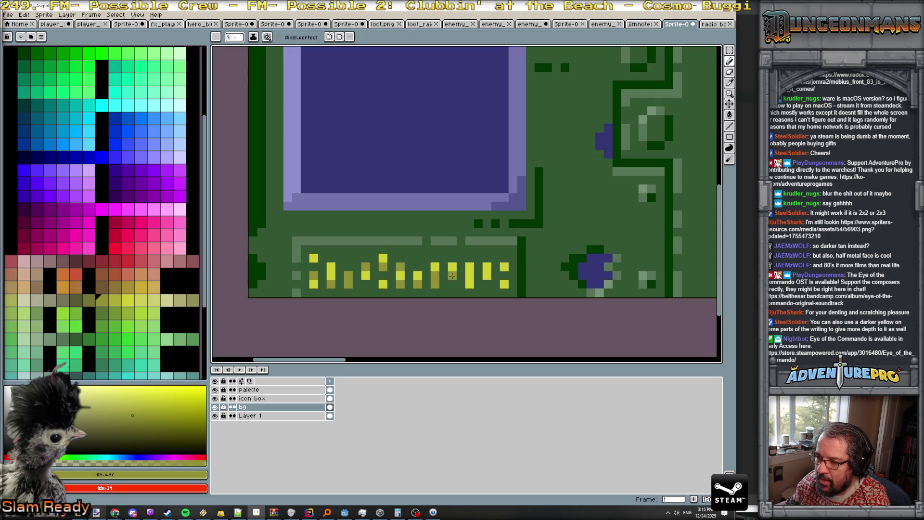
left_click(452, 275)
left_click(469, 267)
left_click(487, 267)
scroll(504, 284, "down", 4)
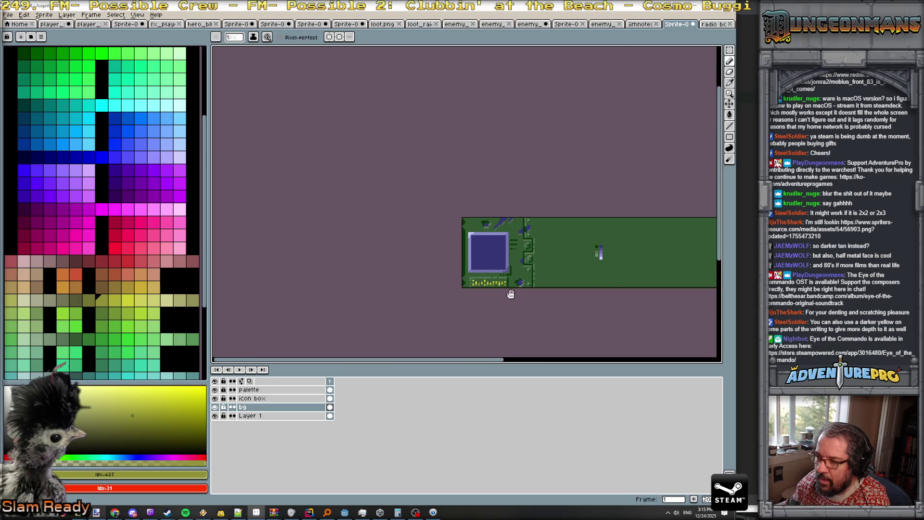
- Pan to the chip and zoom in on the olive-shaded yellow dashes below it
left_click_drag(511, 294, 399, 295)
scroll(400, 300, "up", 1)
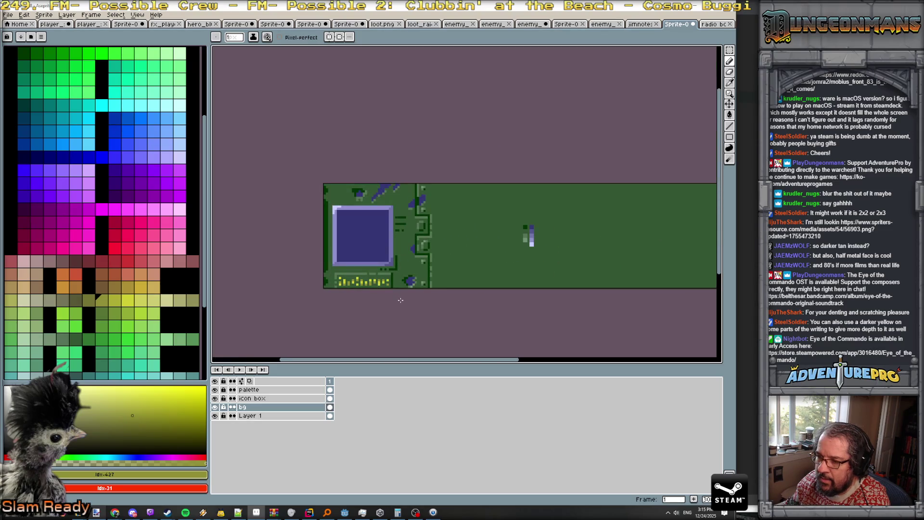
scroll(364, 293, "up", 1)
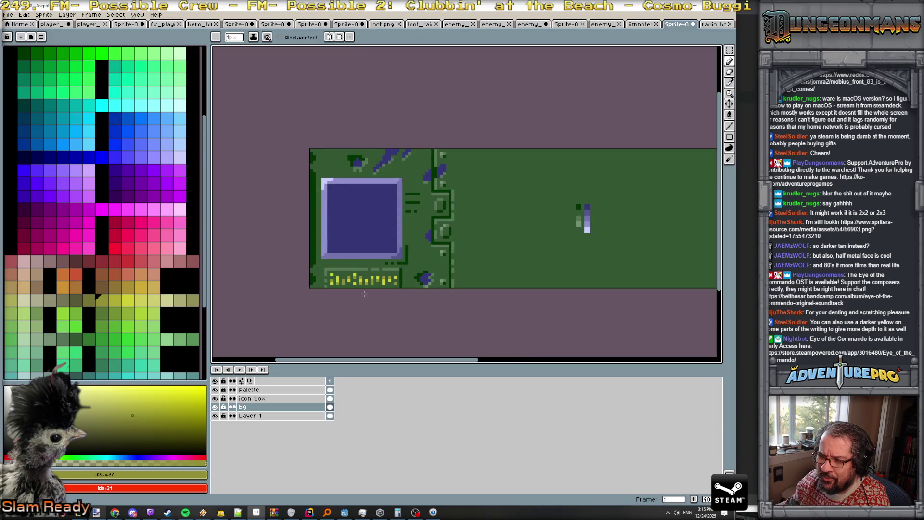
scroll(364, 294, "down", 3)
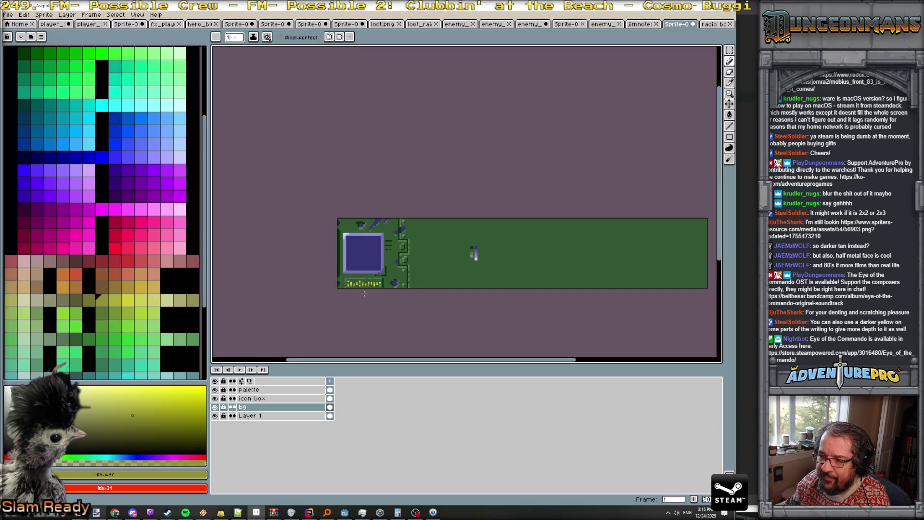
scroll(364, 293, "up", 3)
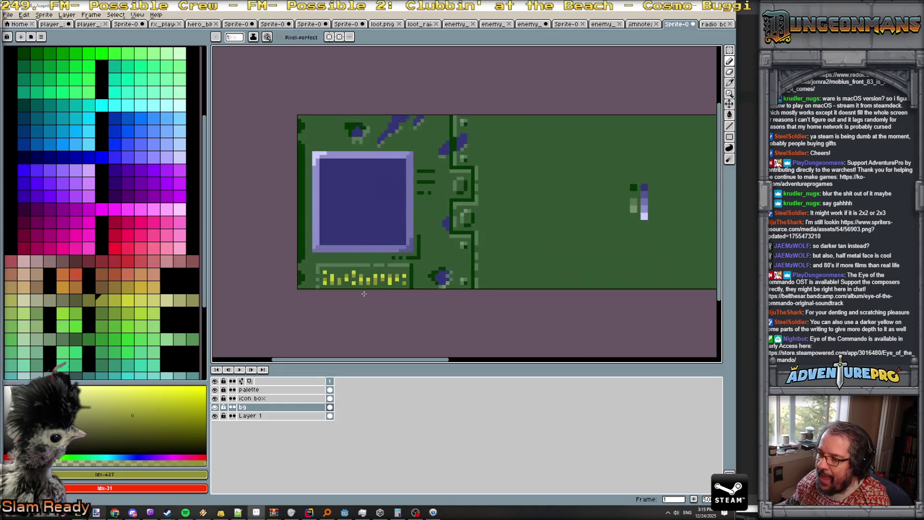
scroll(337, 288, "down", 1)
scroll(318, 277, "up", 2)
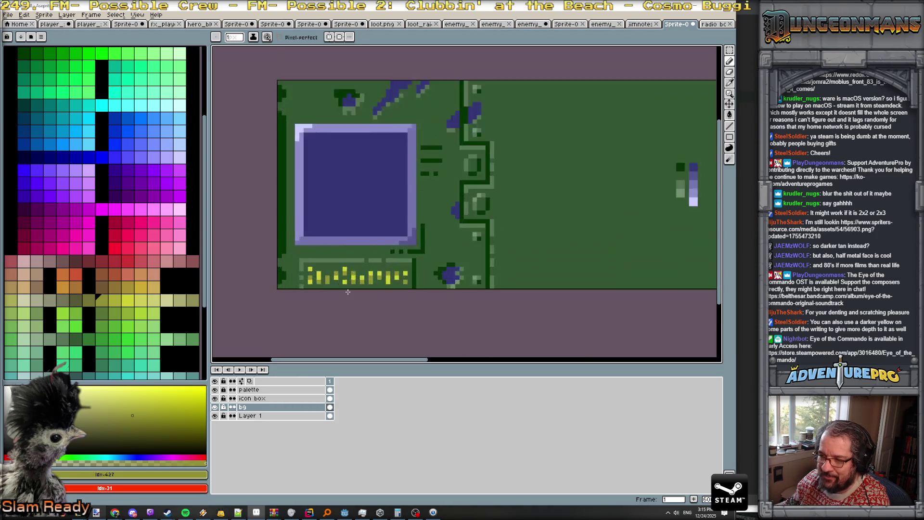
scroll(300, 266, "up", 2)
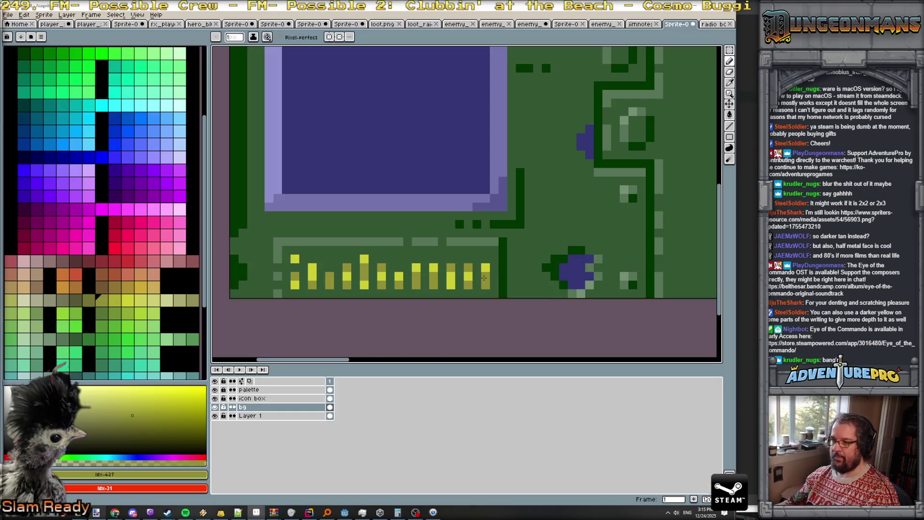
- Pick the olive shade and reshape a letter into a u form
scroll(488, 277, "down", 3)
scroll(486, 282, "down", 3)
scroll(486, 290, "up", 4)
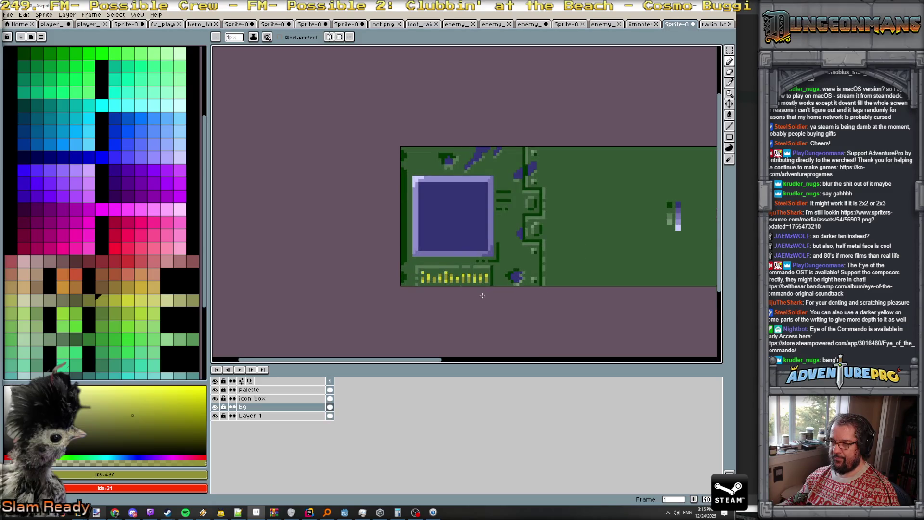
scroll(481, 295, "up", 1)
scroll(424, 284, "up", 1)
scroll(374, 264, "up", 1)
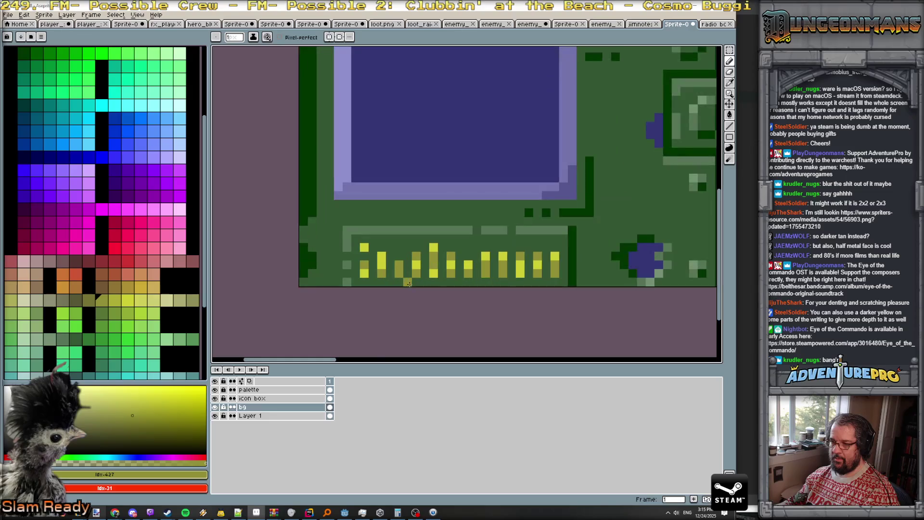
left_click(374, 264, "alt")
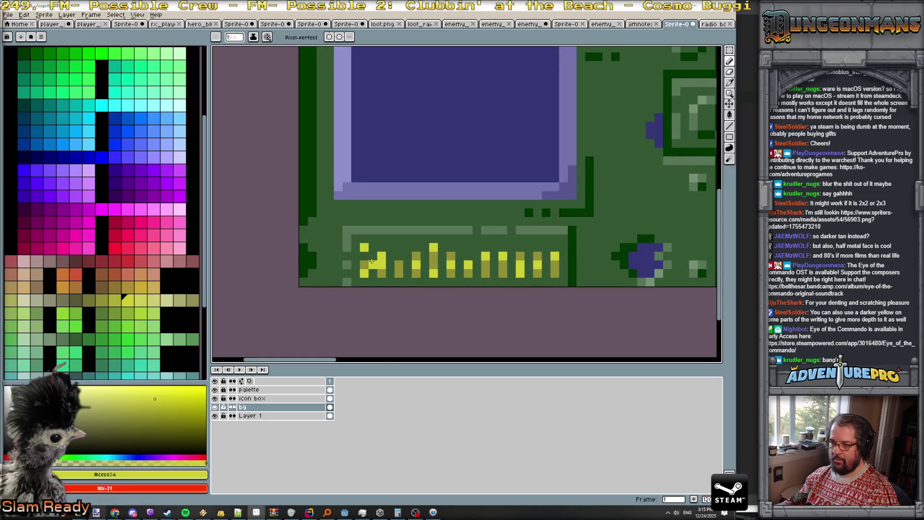
left_click(400, 264, "alt")
left_click(408, 255)
left_click(403, 257)
left_click(407, 266)
- Add olive bars, extend one bar upward, and bridge bars into n and u shapes
left_click(408, 273)
left_click(426, 265)
left_click(432, 262)
left_click(469, 256)
left_click(466, 248)
left_click(494, 255)
left_click(529, 273)
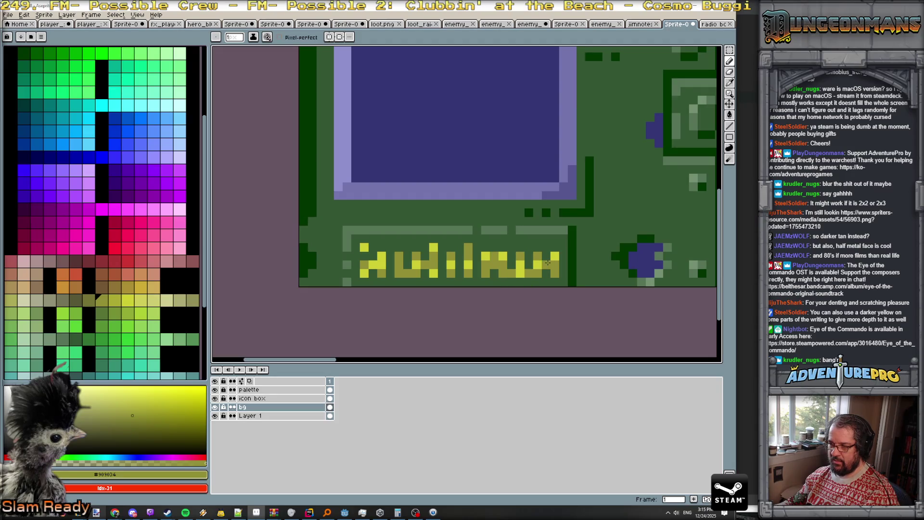
scroll(549, 268, "down", 5)
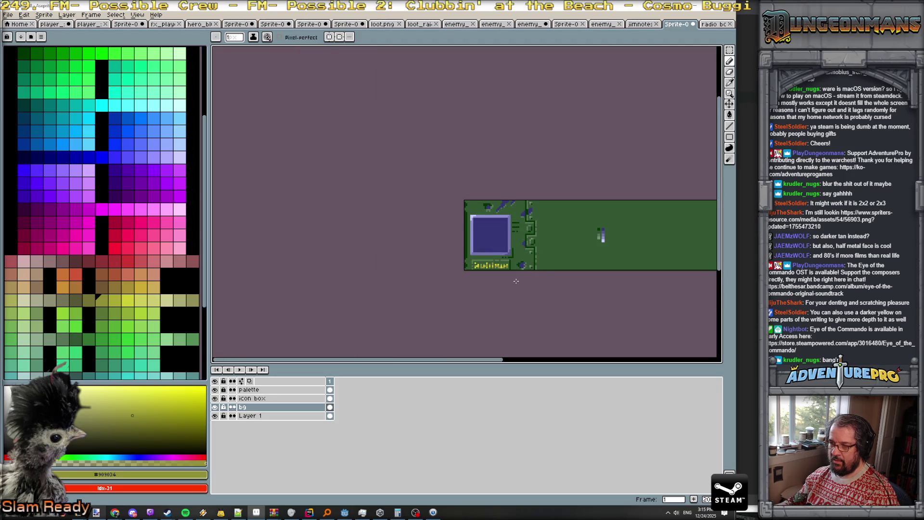
scroll(516, 281, "up", 5)
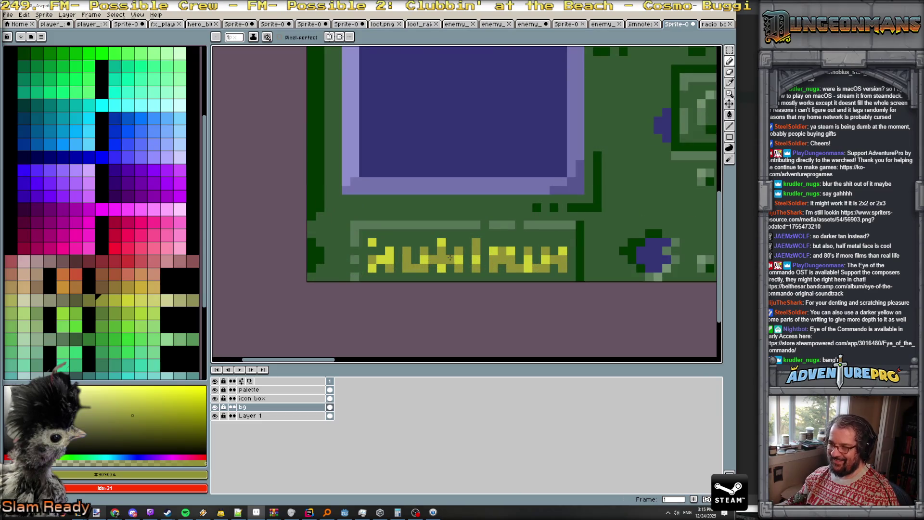
scroll(481, 264, "down", 3)
scroll(482, 263, "down", 2)
scroll(491, 267, "up", 2)
scroll(499, 280, "down", 2)
scroll(499, 281, "up", 4)
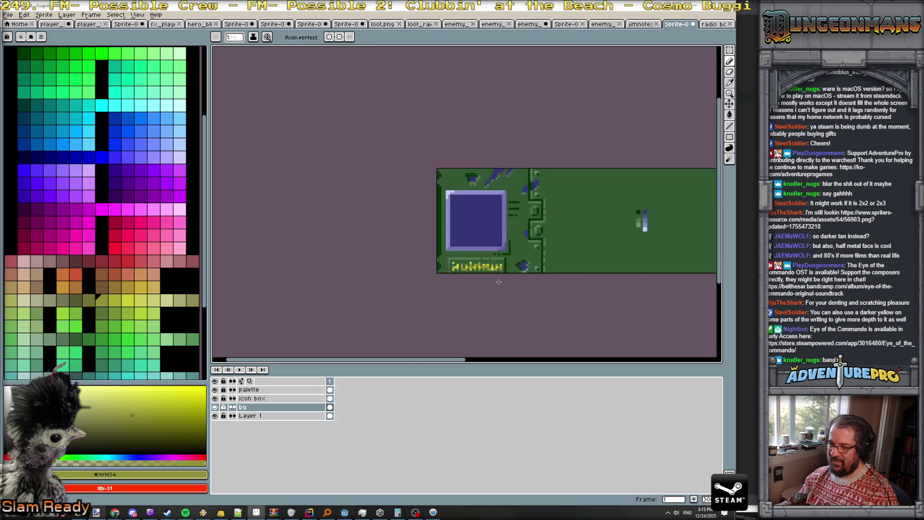
scroll(437, 260, "up", 3)
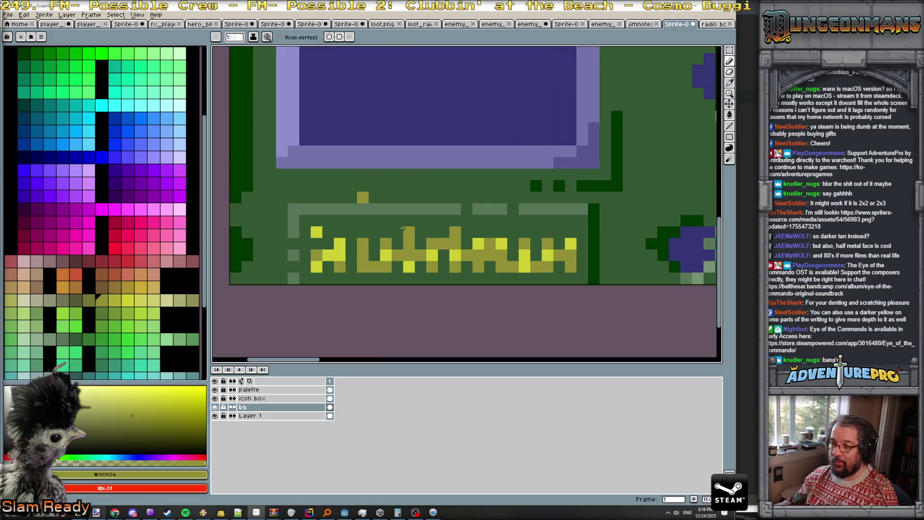
- Top the lone olive pixel with yellow and cover the old lettering with a green filled rectangle
left_click(409, 232, "alt")
left_click(363, 186)
left_click(306, 232, "alt")
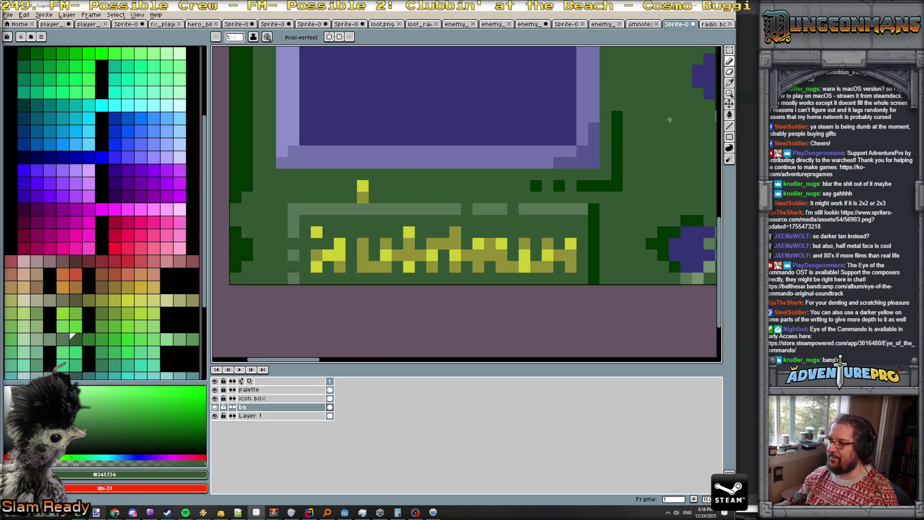
left_click(730, 137)
mouse_move(317, 233)
left_mouse_down()
mouse_move(347, 248)
mouse_move(571, 263)
left_mouse_up()
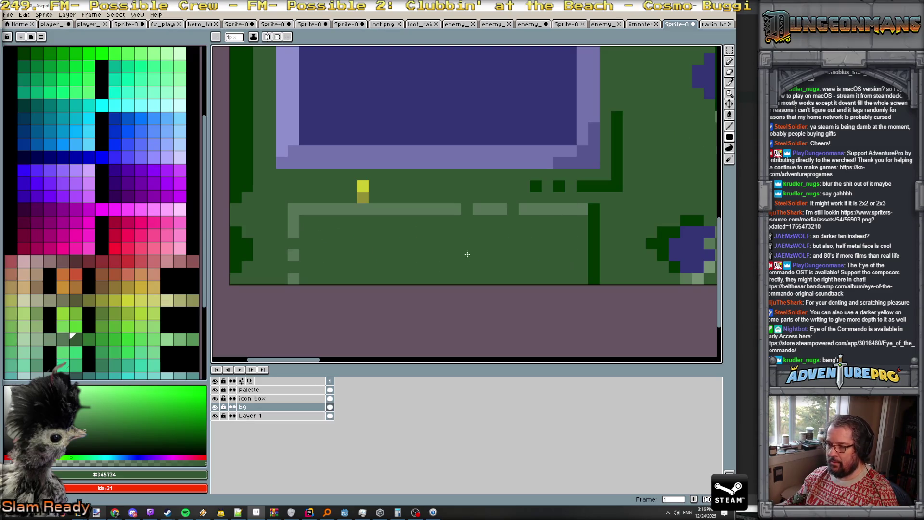
- Pencil olive dashes to start the lower row and draw the long upper dash row
left_click(363, 198, "alt")
left_click(328, 256)
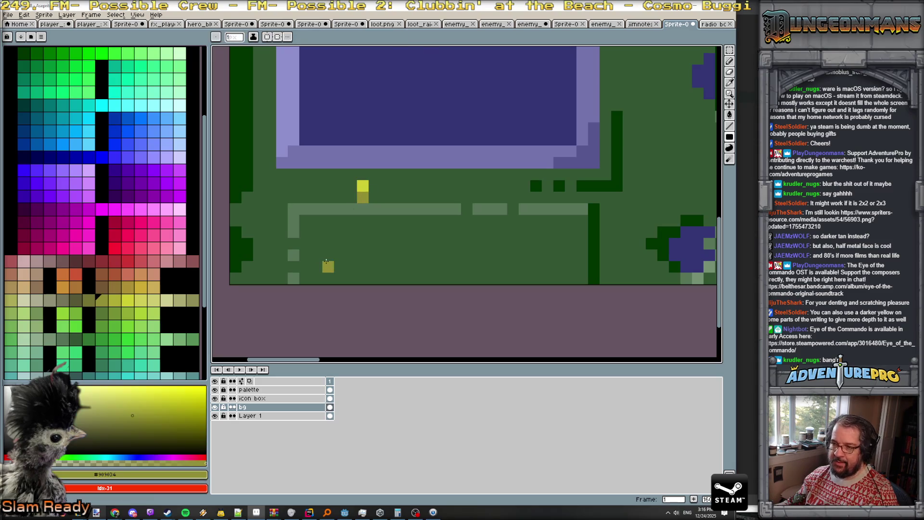
left_click_drag(328, 266, 340, 266)
left_click(359, 266)
left_click(382, 266)
left_click(370, 251)
key("ctrl+z")
left_click_drag(326, 232, 564, 236)
left_click(490, 233)
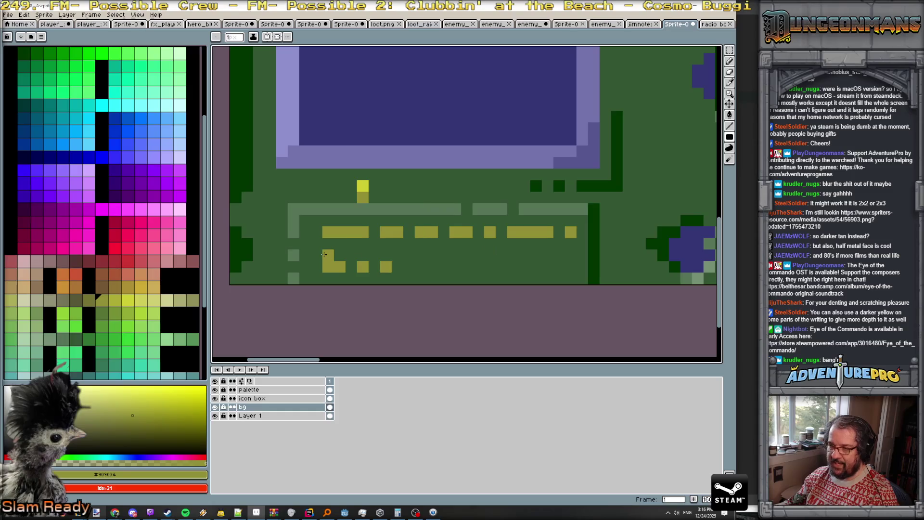
- Fill out the lower row with olive dash blocks extending to its right end
left_click_drag(372, 256, 397, 256)
left_click(421, 257)
left_click(467, 255)
left_click(479, 255)
left_click(501, 255)
left_click_drag(517, 256, 559, 255)
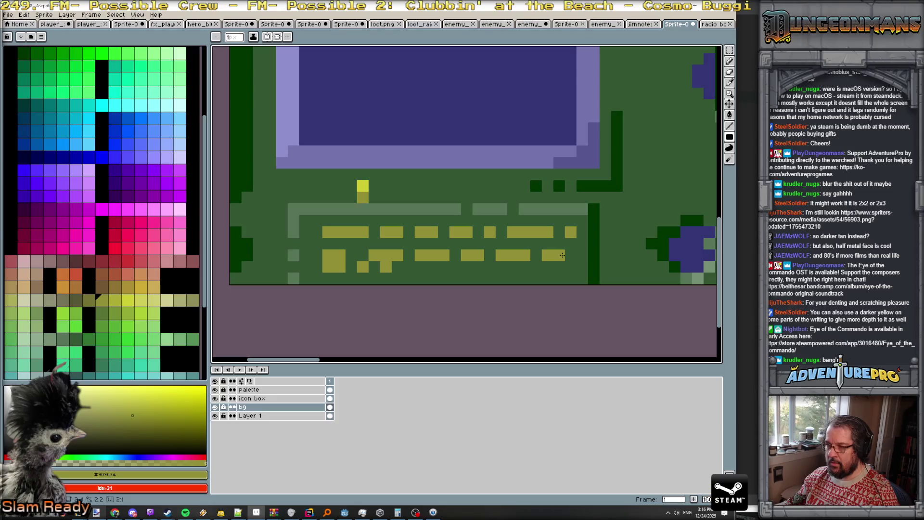
left_click(559, 266)
- Paint over stray pixels below the lower row with board green
key("ctrl+z")
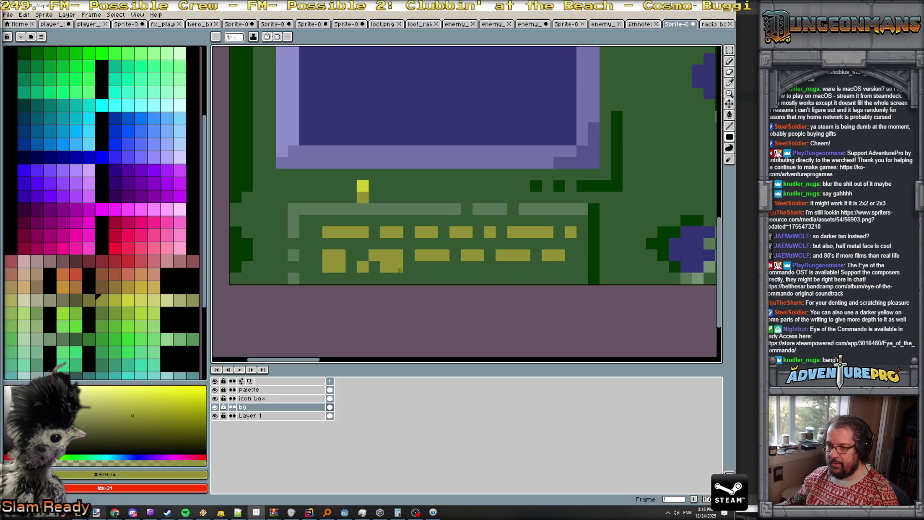
left_click(365, 277, "alt")
left_click(386, 266)
left_click_drag(363, 267, 330, 267)
- Highlight parts of the upper dashes and the lower row's leftmost pixel in bright yellow
left_click(361, 187, "alt")
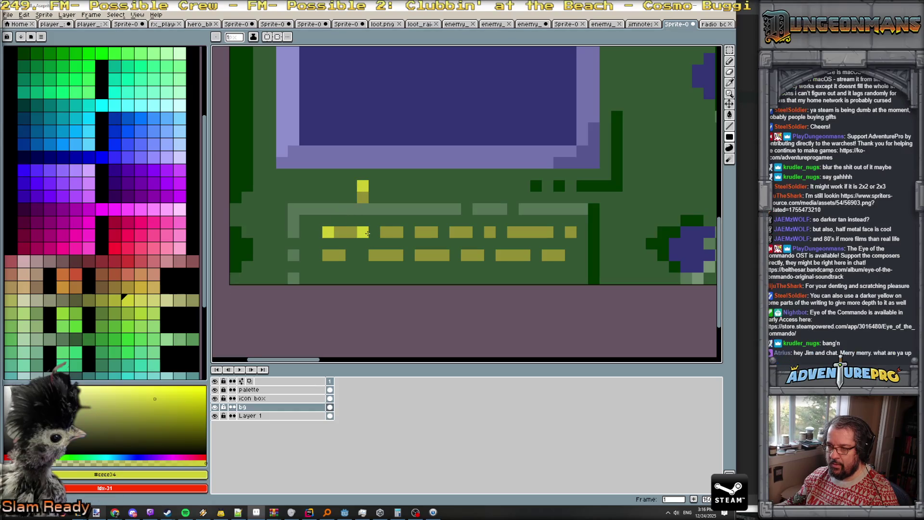
left_click_drag(383, 232, 398, 232)
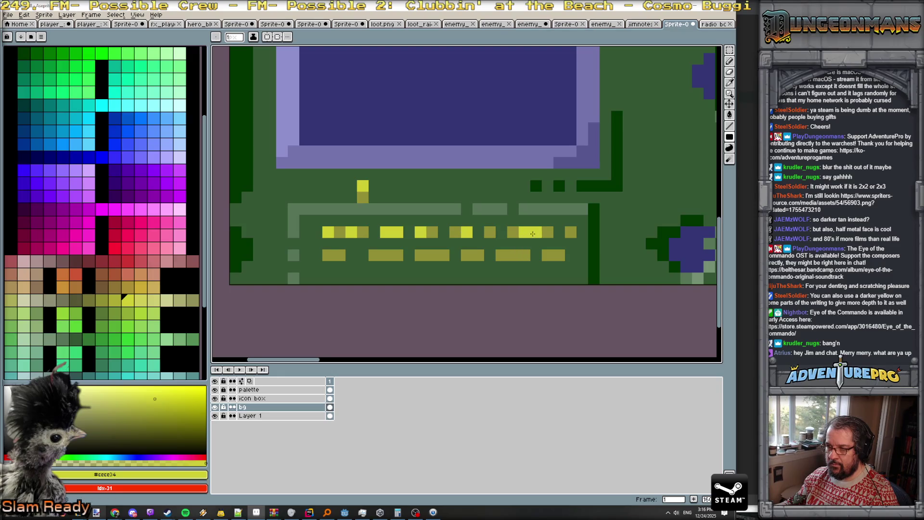
left_click(328, 255)
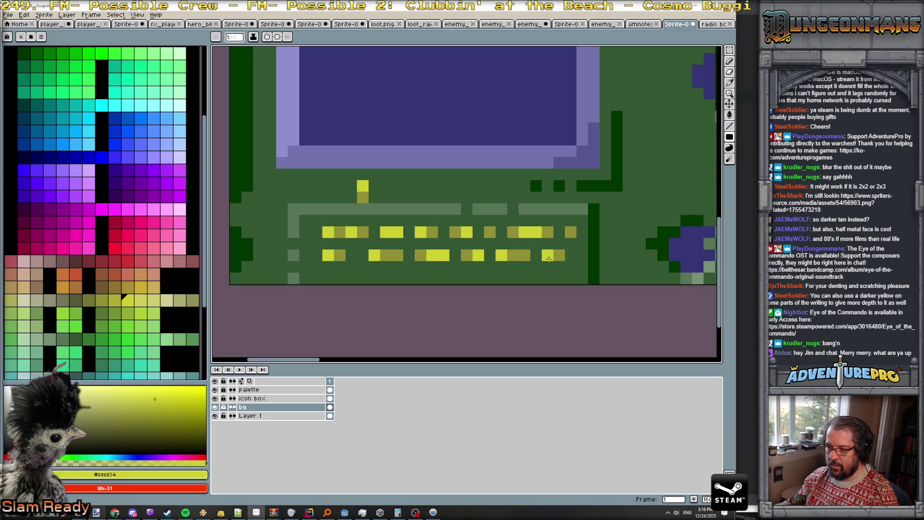
scroll(556, 279, "down", 5)
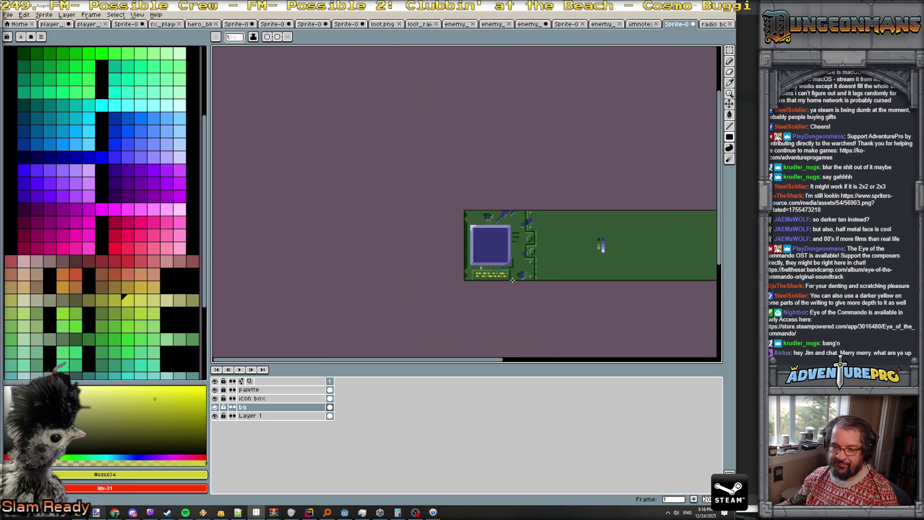
scroll(501, 281, "up", 5)
left_click(447, 233, "alt")
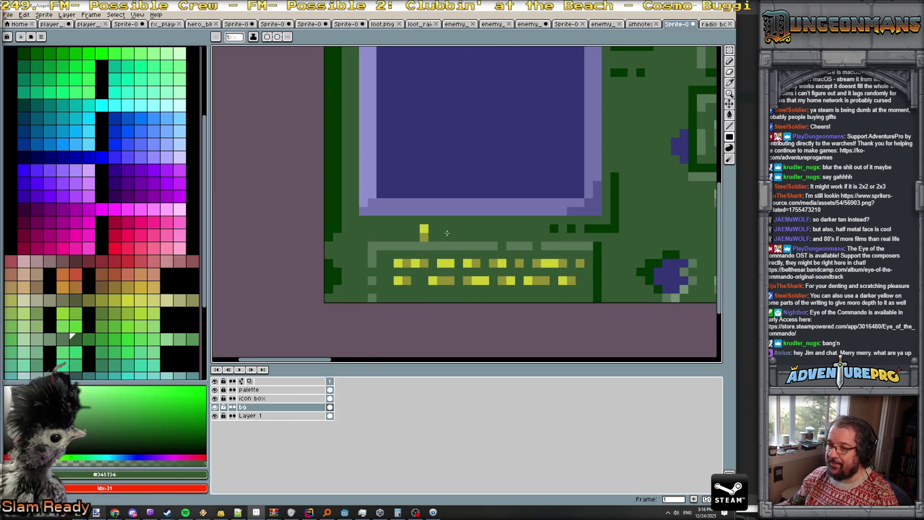
- Zoom into the dash rows and paint one dark green pixel with the eyedropped olive #909034
scroll(386, 229, "down", 2)
scroll(441, 265, "down", 1)
scroll(441, 264, "up", 3)
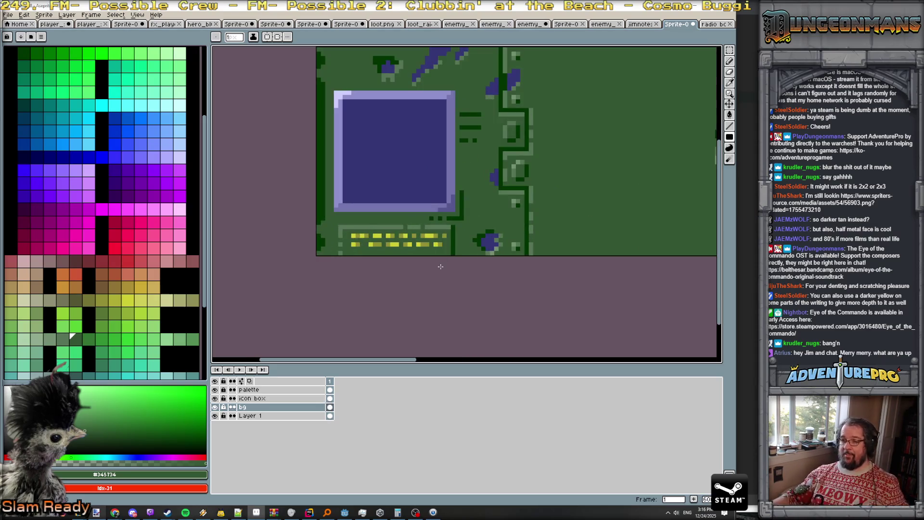
scroll(428, 269, "down", 3)
scroll(404, 298, "up", 1)
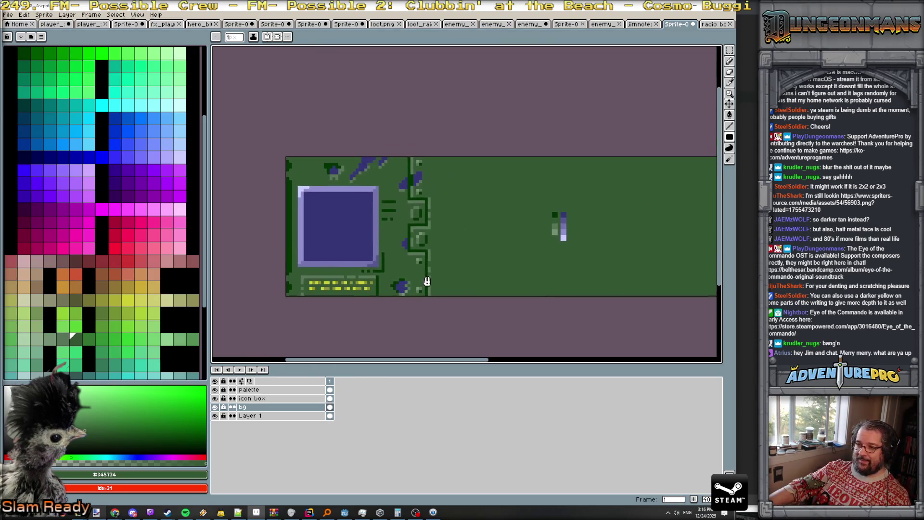
scroll(489, 350, "down", 2)
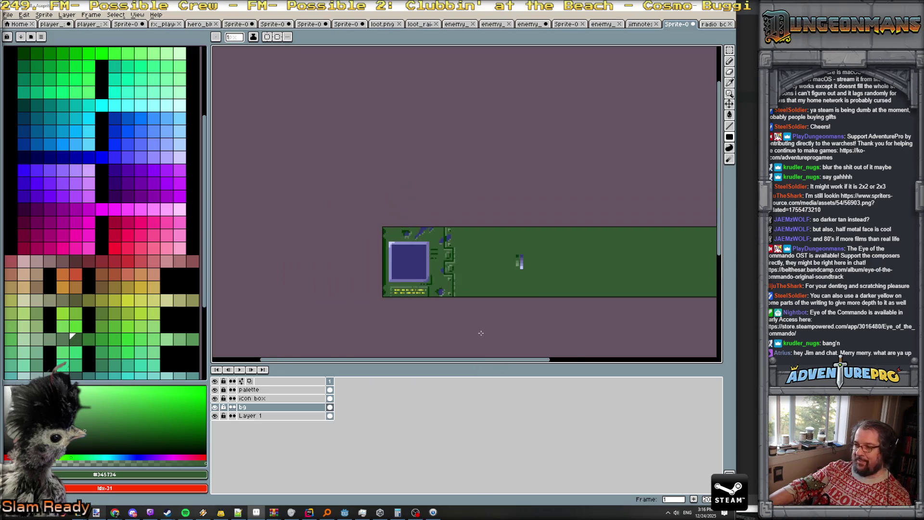
scroll(503, 324, "down", 1)
scroll(463, 288, "up", 2)
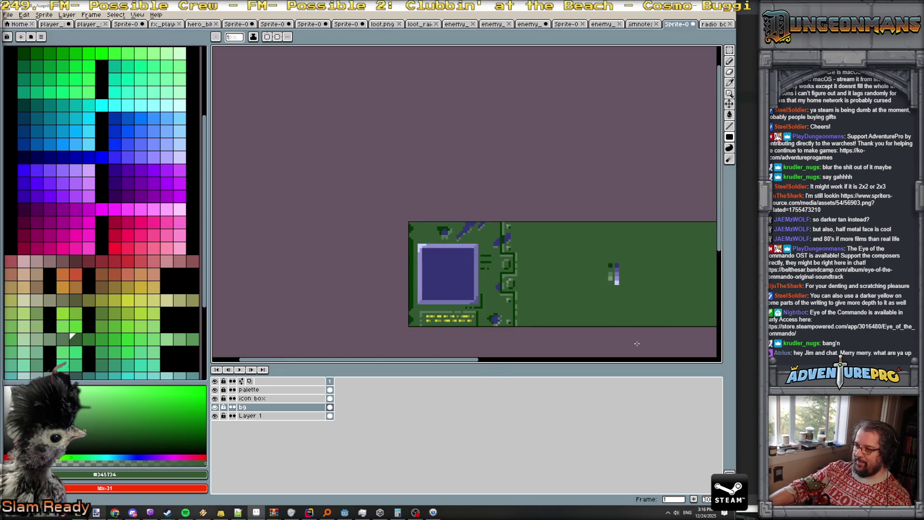
left_click_drag(638, 341, 444, 309)
scroll(402, 312, "down", 1)
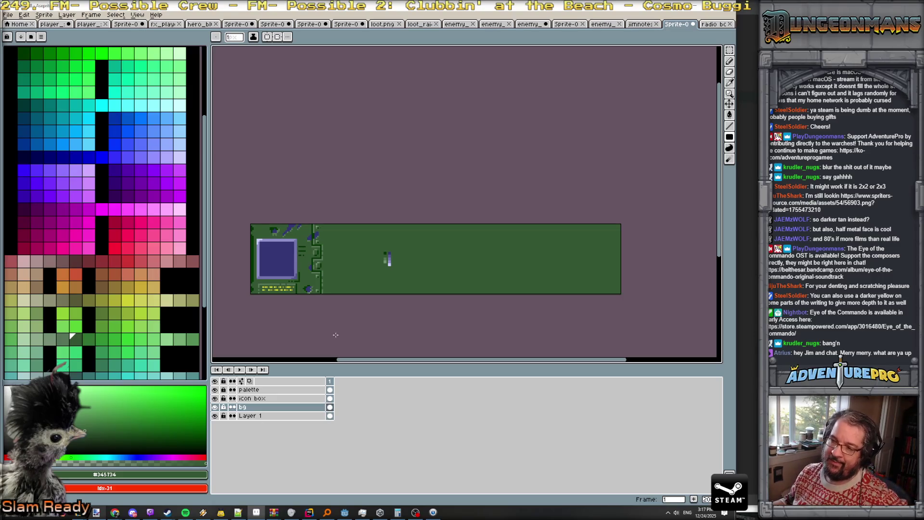
scroll(282, 290, "up", 5)
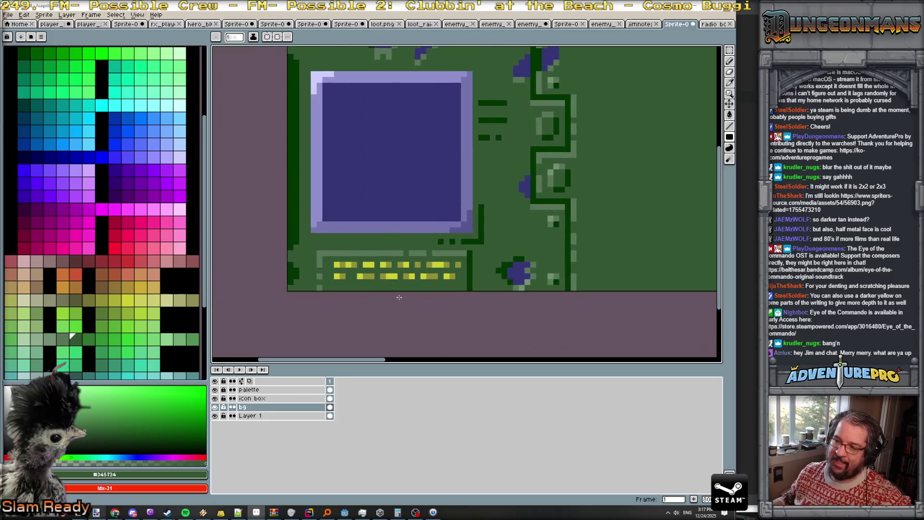
left_click(303, 268, "alt")
left_click(303, 268)
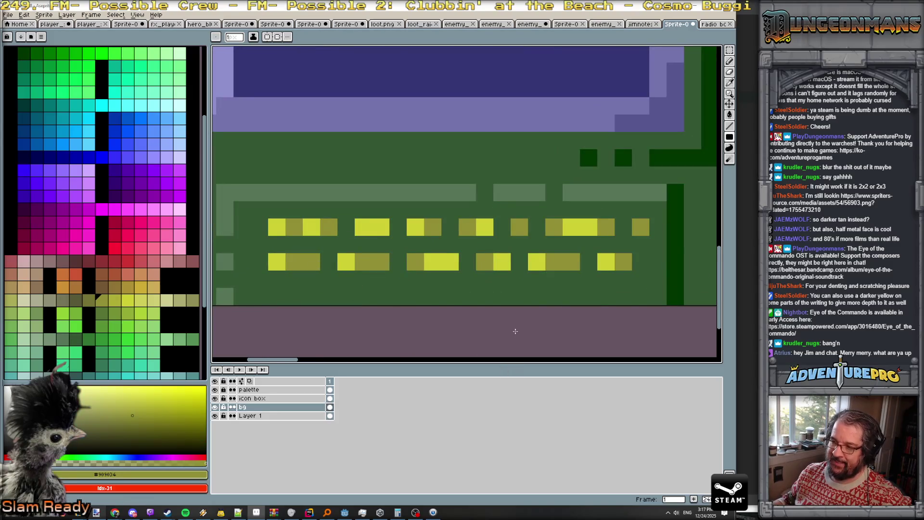
- Zoom and pan back out to view the whole circuit panel
scroll(515, 333, "down", 5)
left_click_drag(553, 326, 423, 313)
scroll(424, 313, "up", 3)
scroll(425, 313, "down", 4)
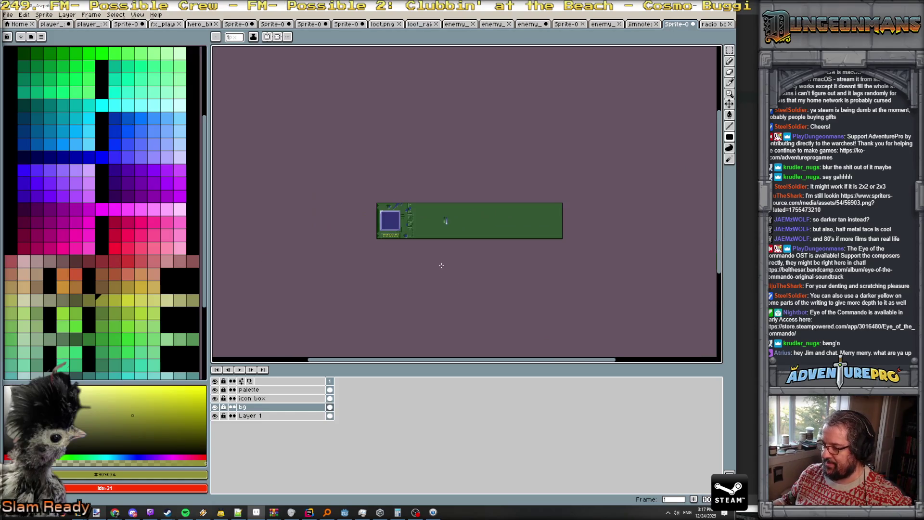
left_click_drag(453, 273, 401, 240)
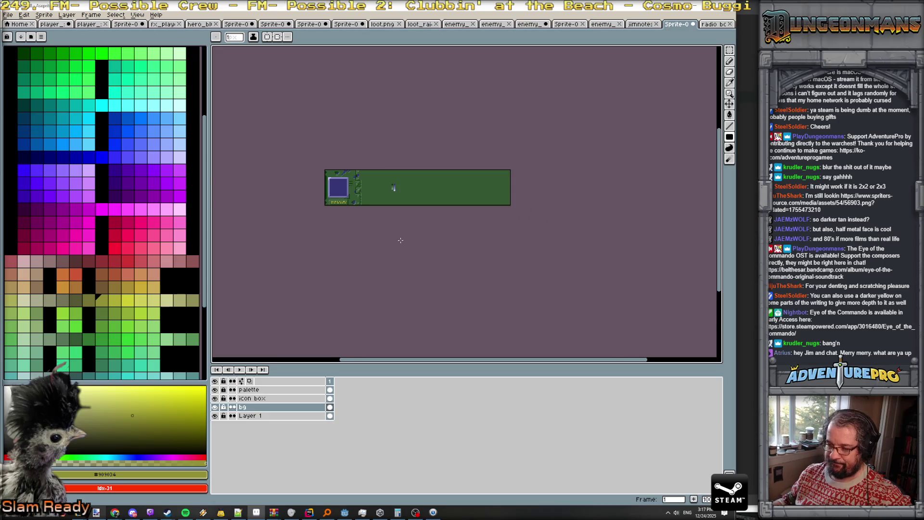
scroll(400, 240, "up", 2)
scroll(398, 241, "down", 1)
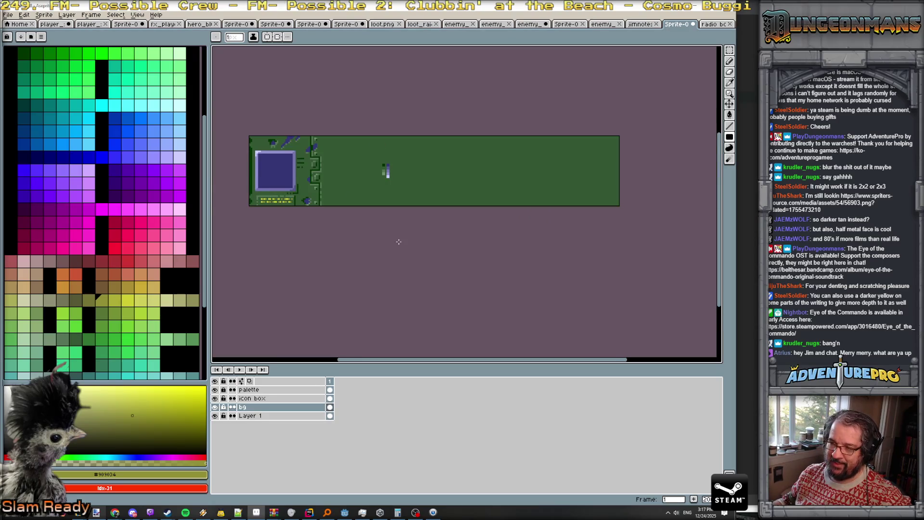
scroll(400, 240, "up", 1)
scroll(400, 239, "down", 2)
scroll(447, 298, "up", 2)
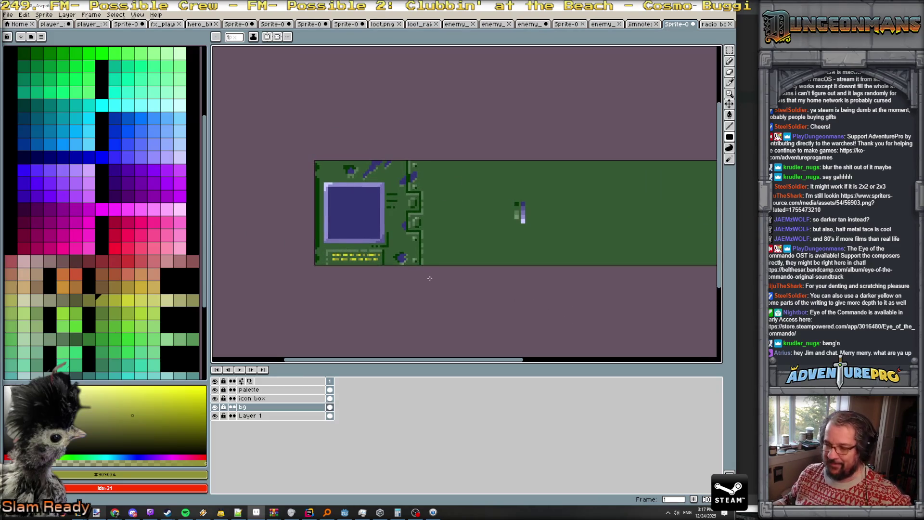
scroll(417, 271, "down", 1)
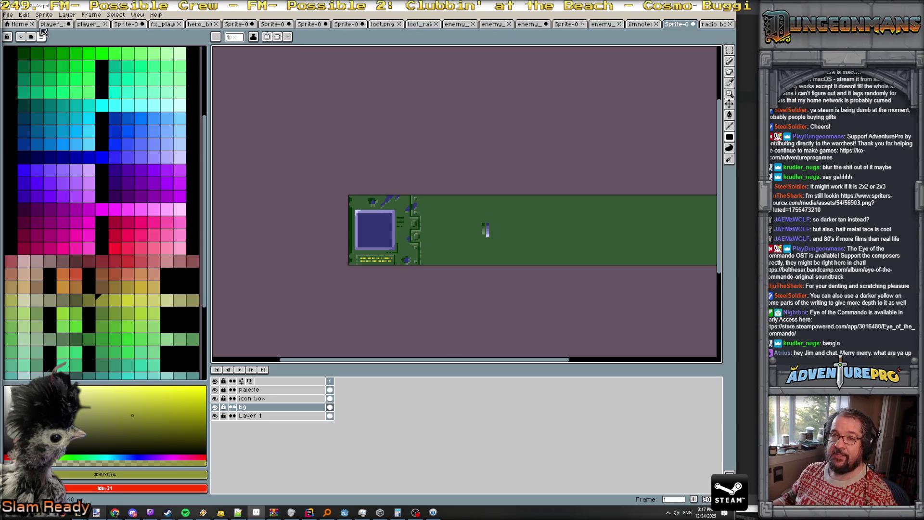
left_click(8, 15)
- Save the sprite as level_up_item_box.aseprite in the eotc scratch folder
key("Escape")
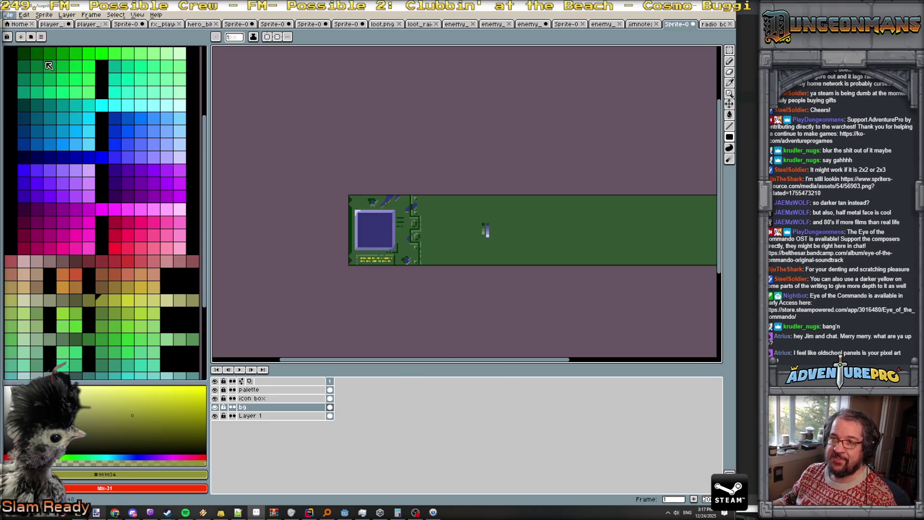
key("ctrl+shift+s")
left_click(326, 30)
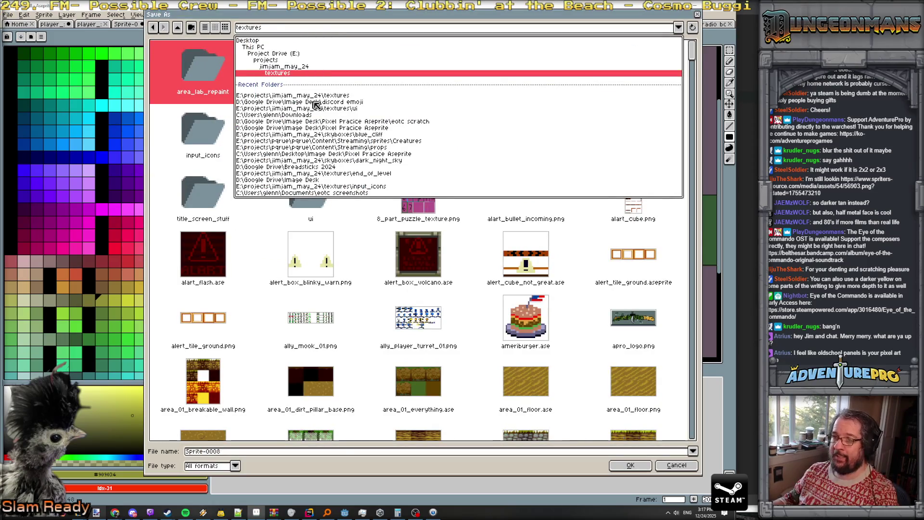
left_click(388, 123)
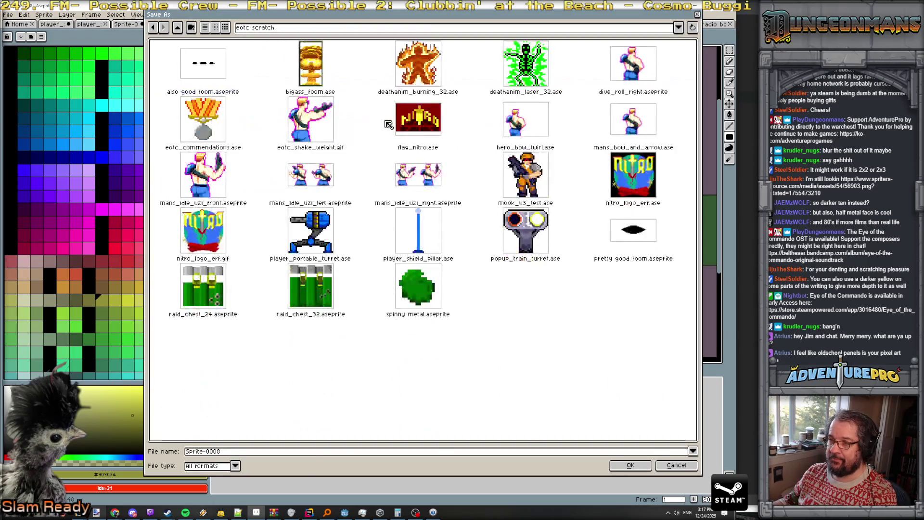
left_click(192, 451)
type("levb")
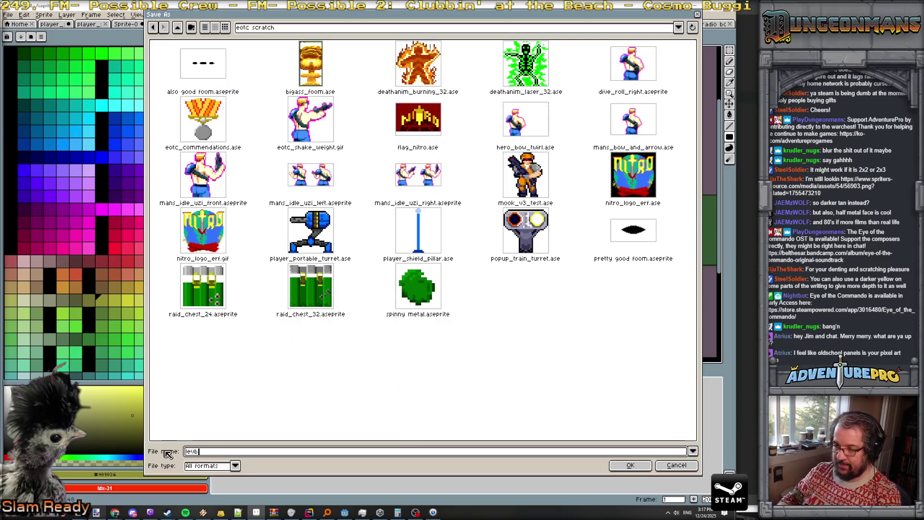
type("1_")
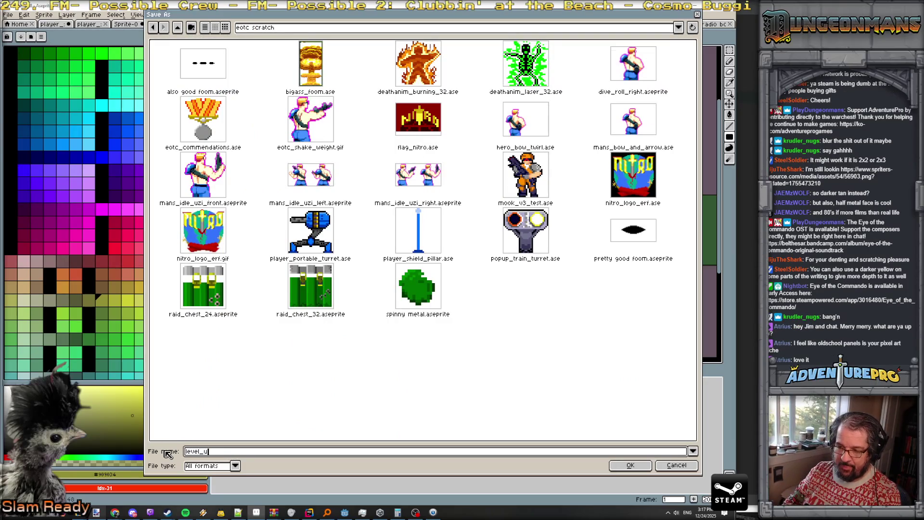
type("con_box")
key("Return")
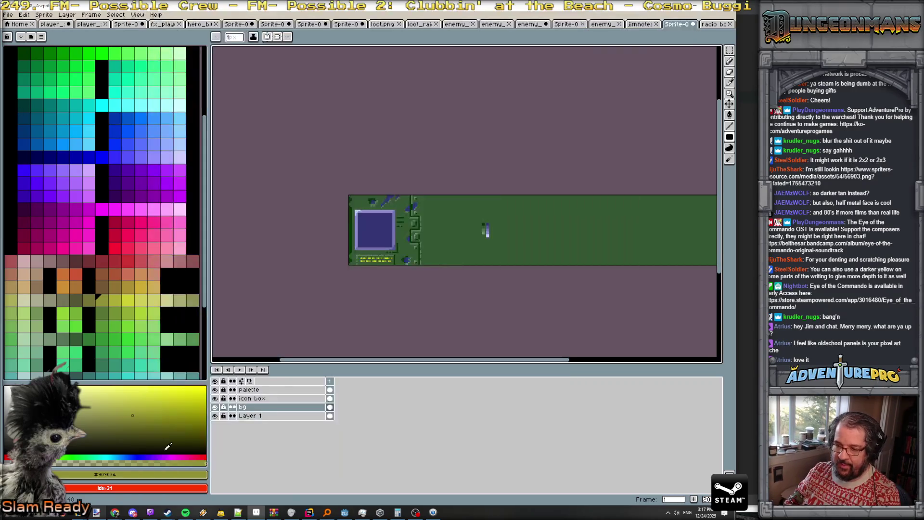
- Save it again as level_up_item_box.png in the ui textures folder, accepting the PNG warning
left_click(8, 15)
left_click(21, 54)
left_click(317, 30)
left_click(354, 124)
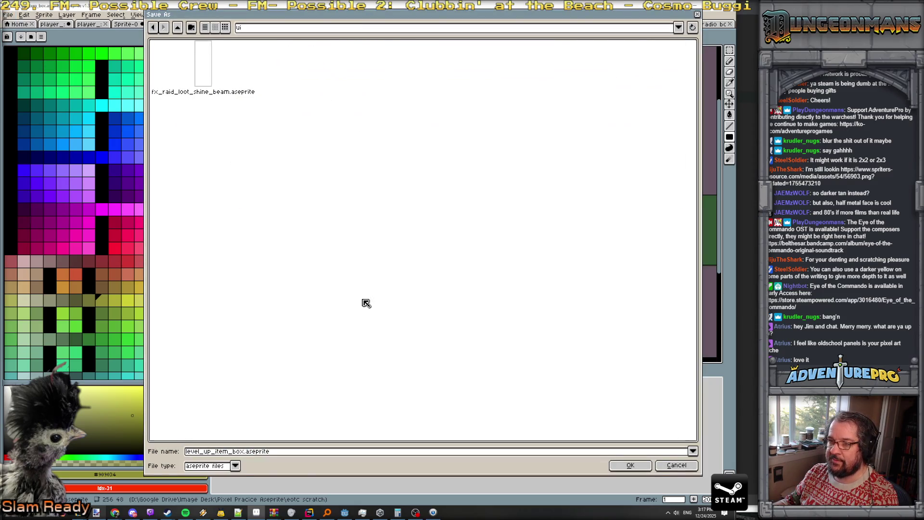
double_click(264, 453)
type("lev")
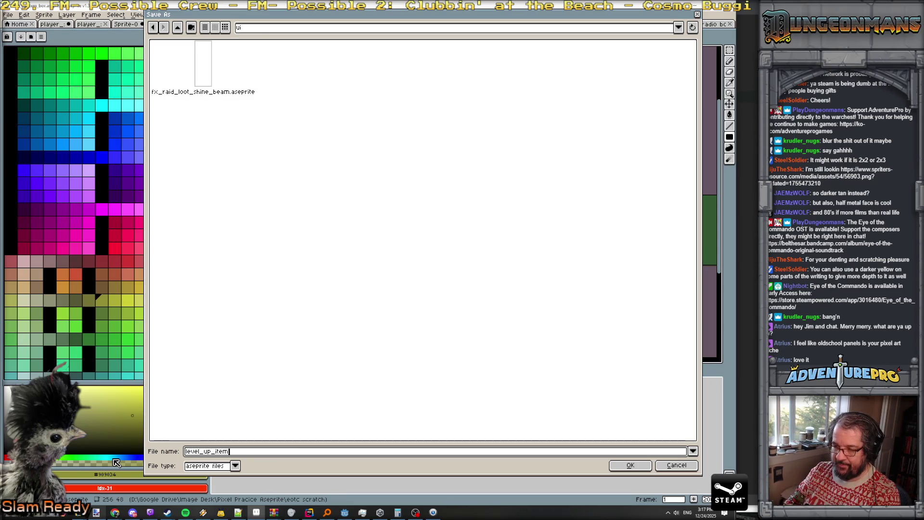
type("ng")
key("Return")
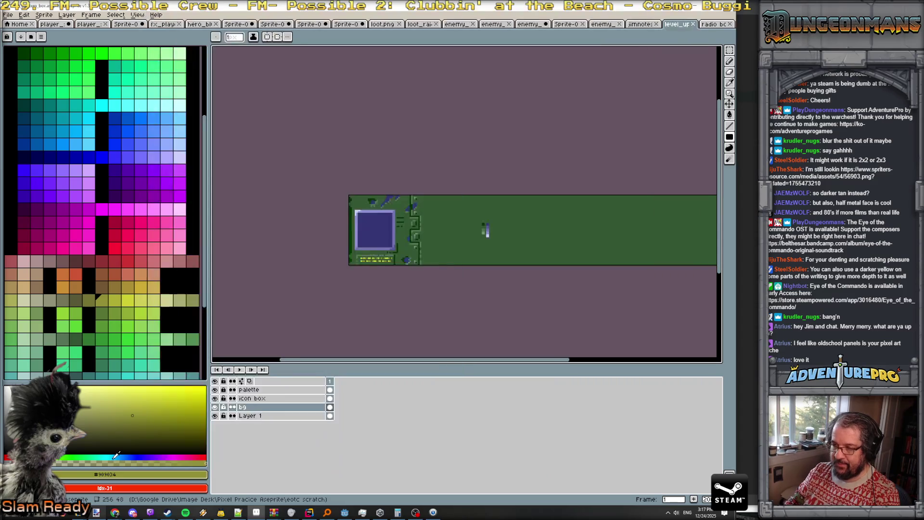
key("Tab")
key("Tab")
key("Return")
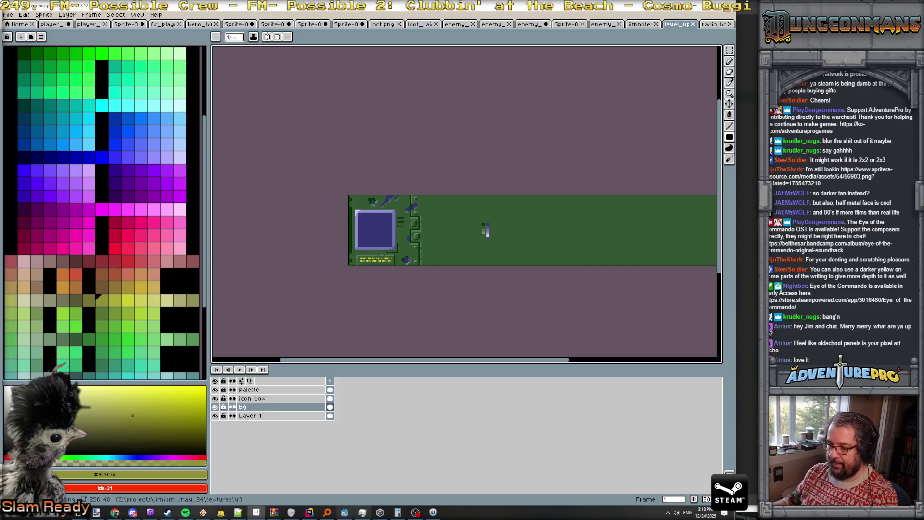
left_click(345, 514)
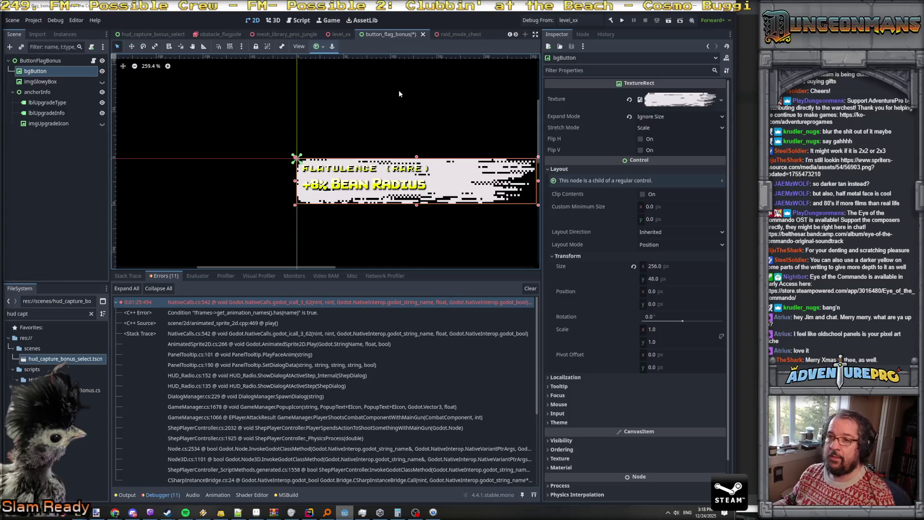
- Scroll the Godot scene tabs right and bring up the unsaved HUD_RaidLevelUp scene
left_click(515, 35)
left_click(515, 35)
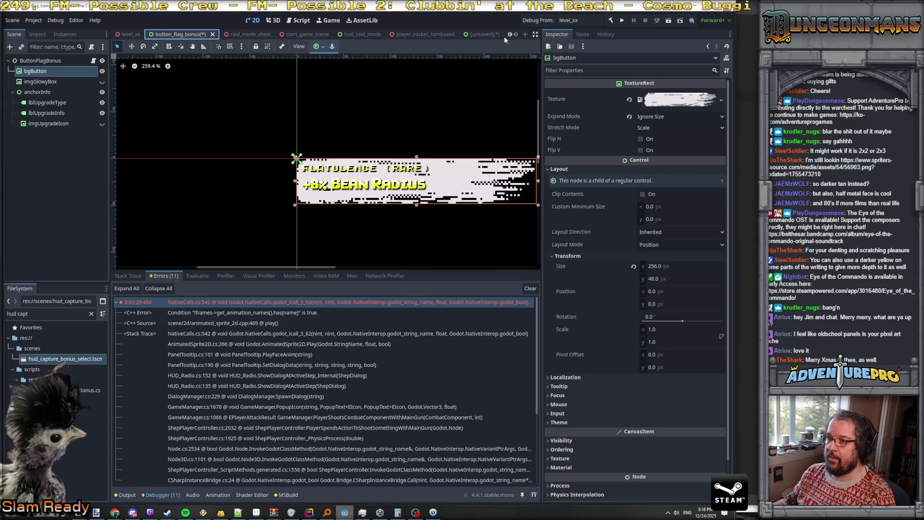
left_click(481, 35)
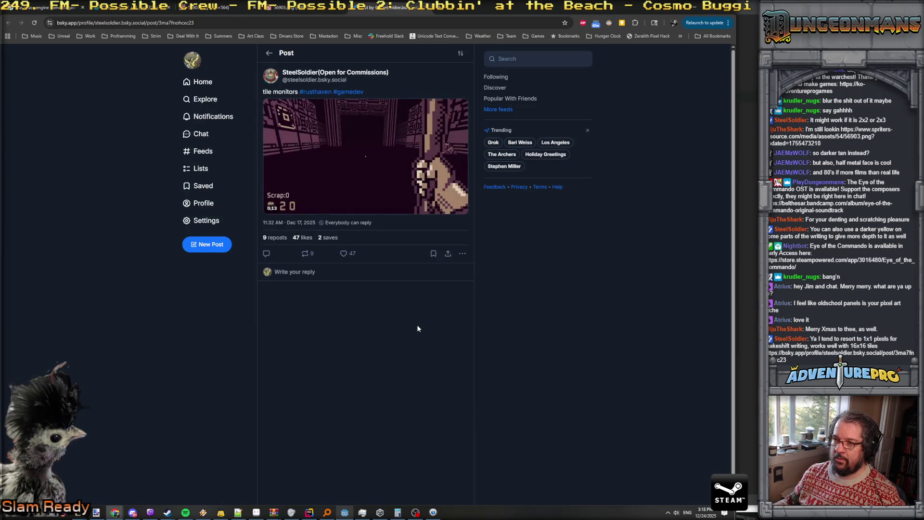
- Watch the dungeon-game post's video, then go to the post author's profile page
mouse_move(296, 152)
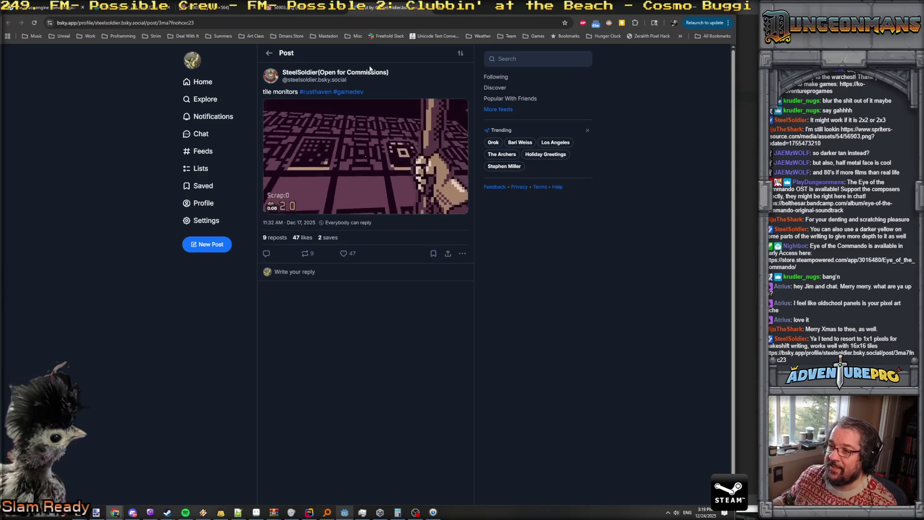
left_click(359, 77)
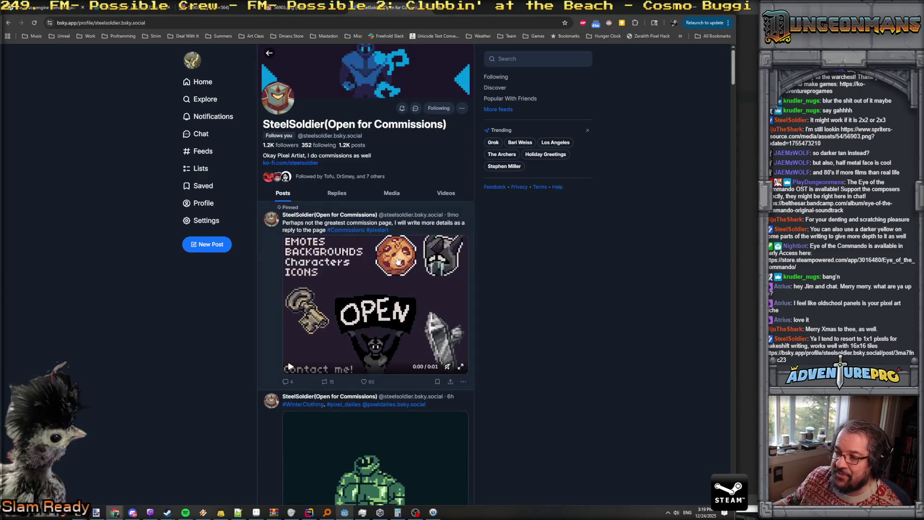
scroll(397, 260, "down", 20)
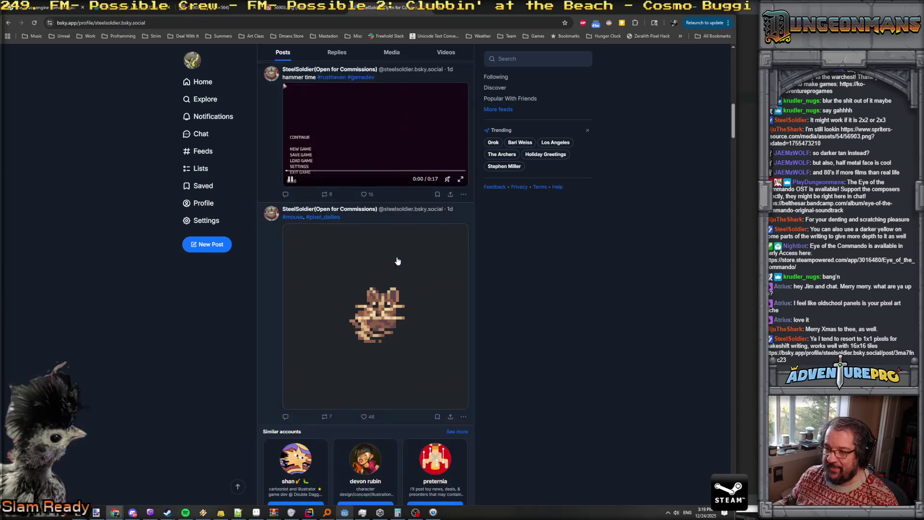
scroll(397, 260, "down", 20)
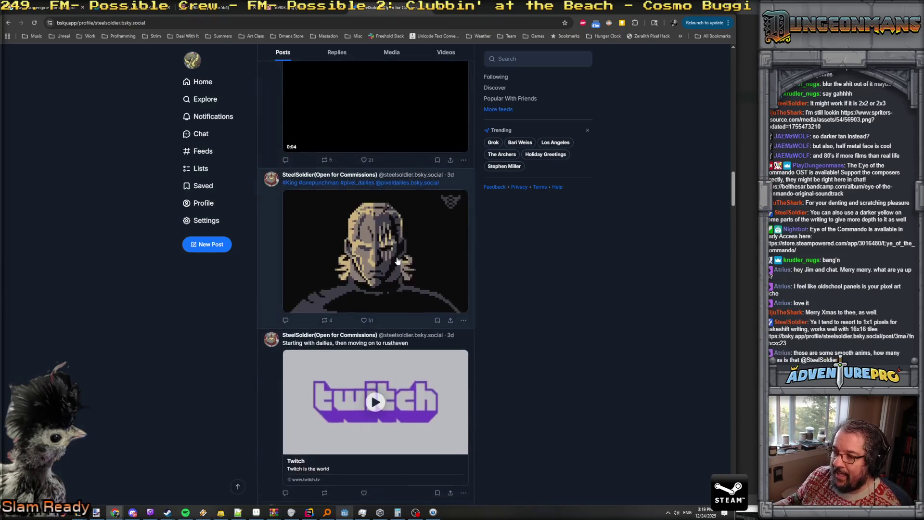
scroll(397, 261, "down", 2)
scroll(398, 261, "up", 2)
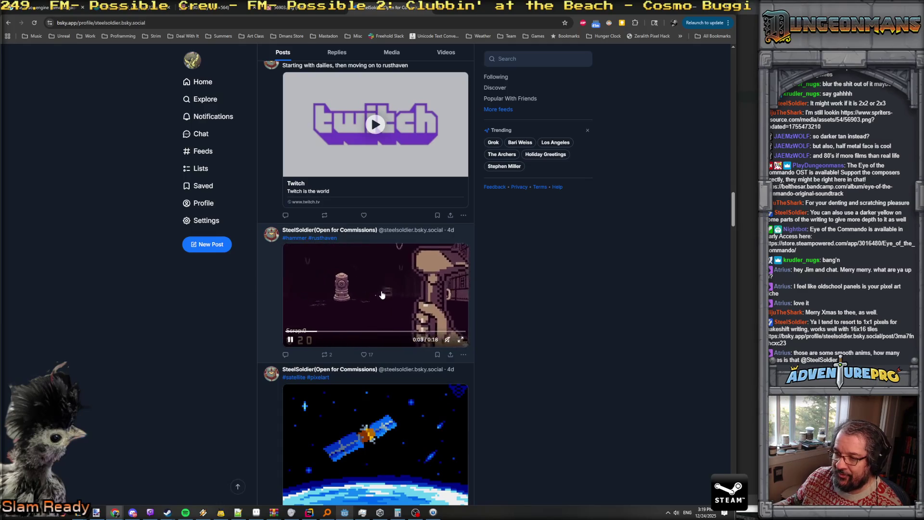
scroll(382, 294, "down", 15)
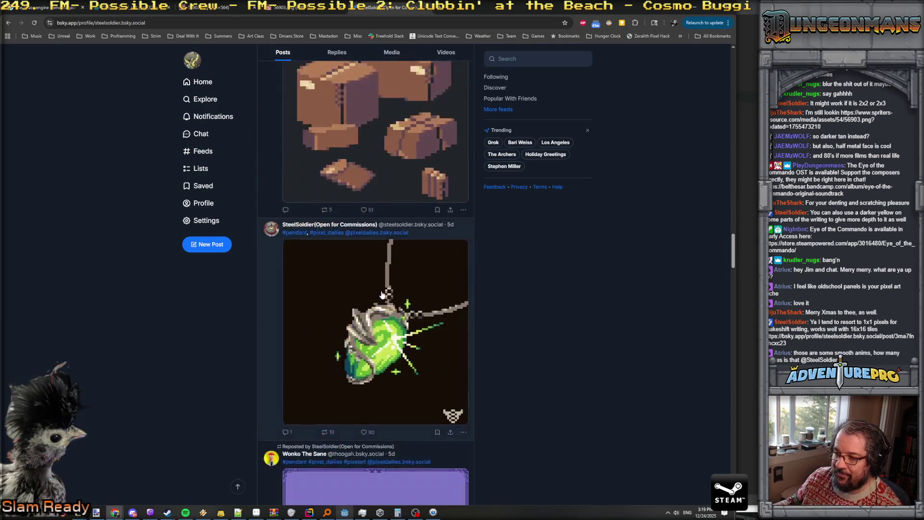
scroll(382, 295, "down", 8)
scroll(380, 291, "up", 2)
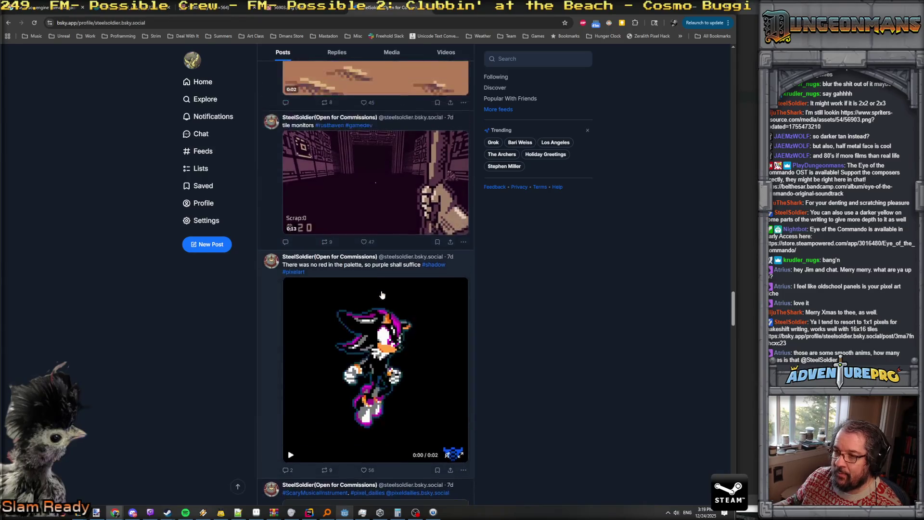
scroll(381, 291, "down", 15)
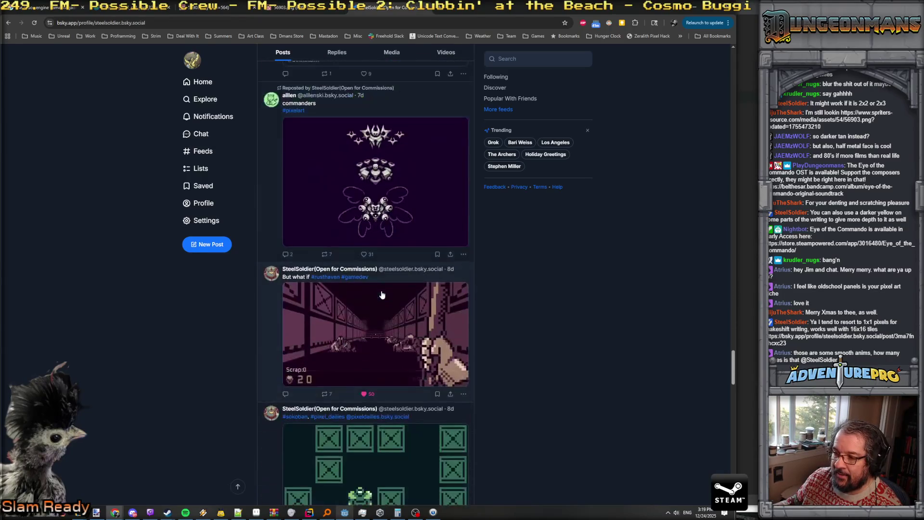
scroll(381, 295, "down", 15)
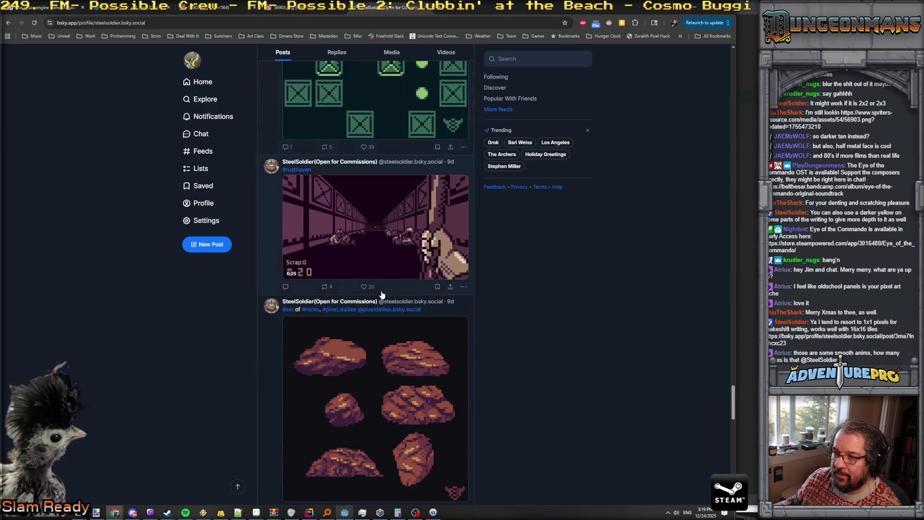
scroll(382, 295, "down", 15)
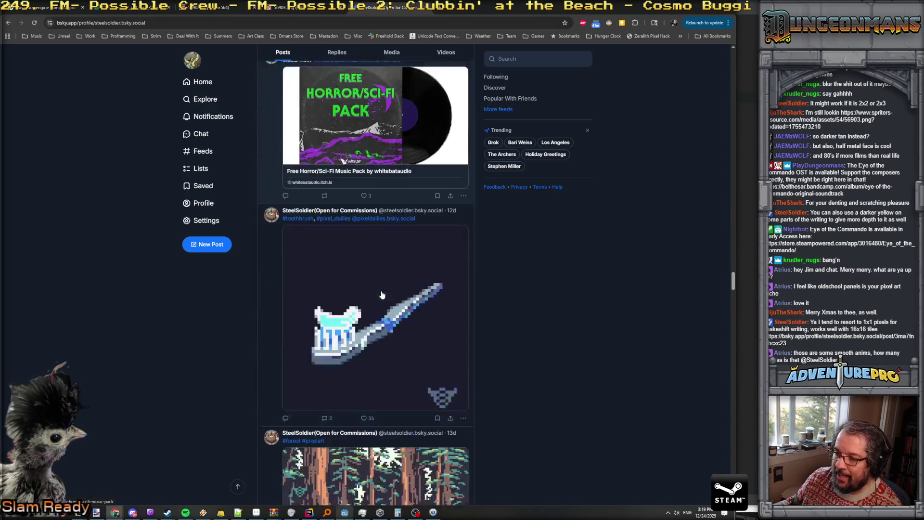
scroll(382, 295, "down", 10)
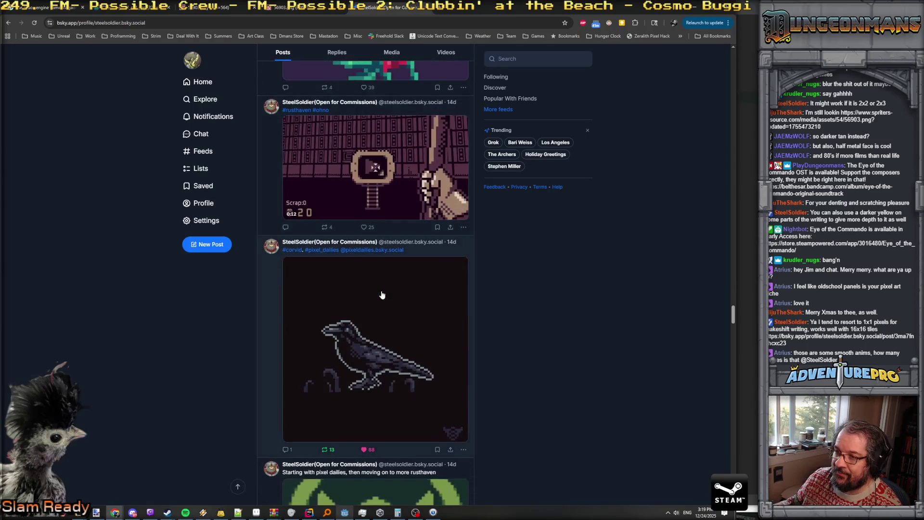
scroll(382, 294, "down", 10)
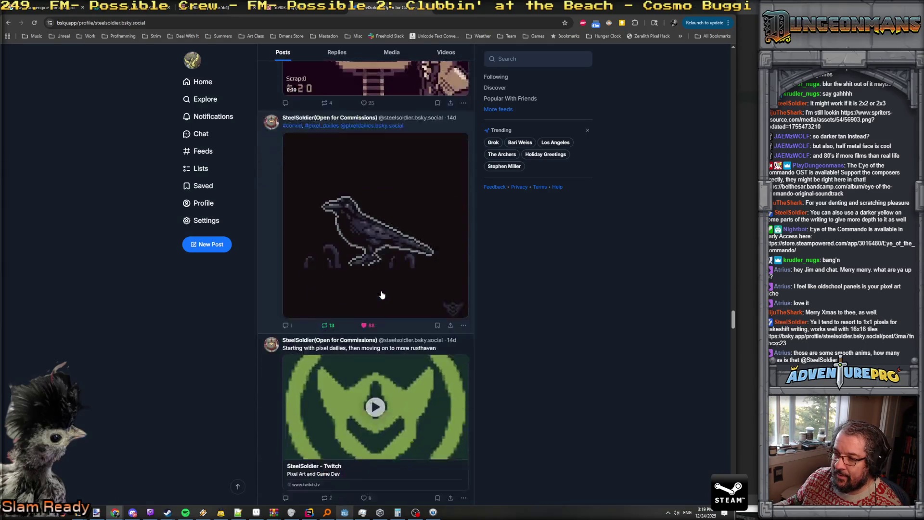
scroll(382, 294, "up", 2)
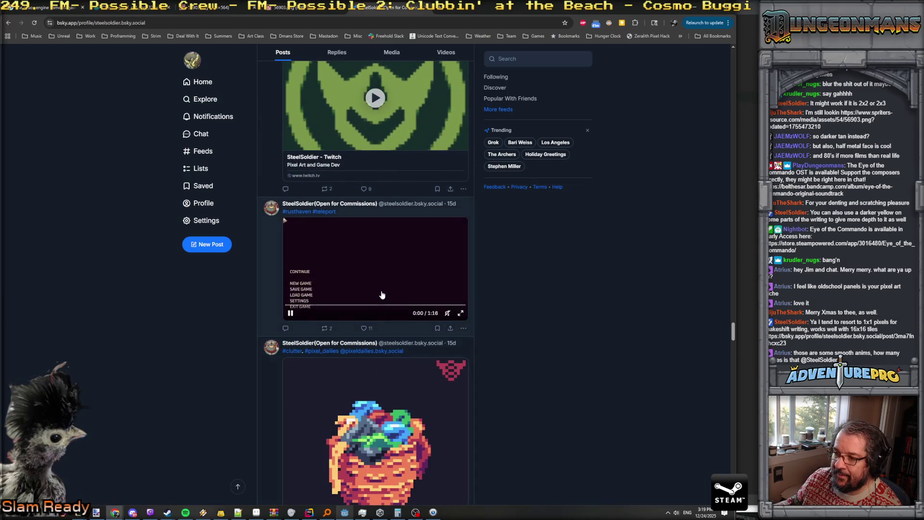
scroll(382, 295, "down", 7)
scroll(381, 294, "down", 8)
scroll(398, 276, "up", 2)
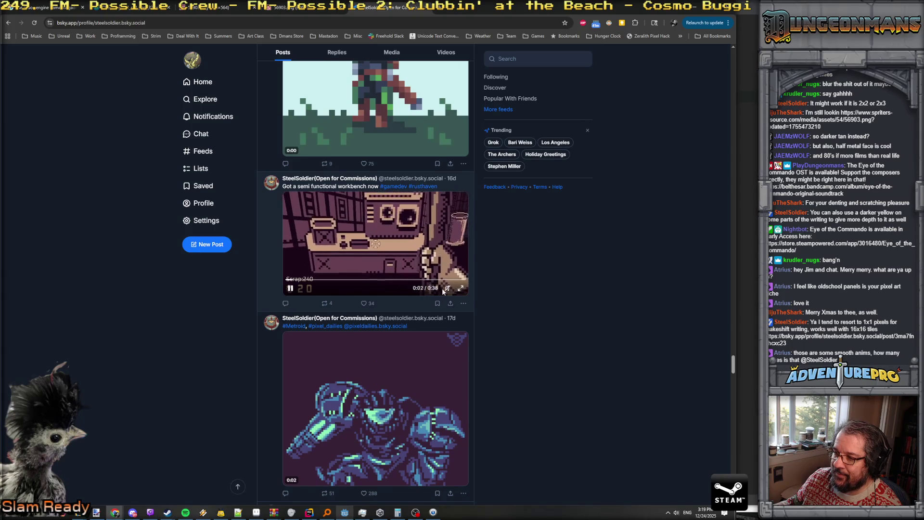
left_click(460, 289)
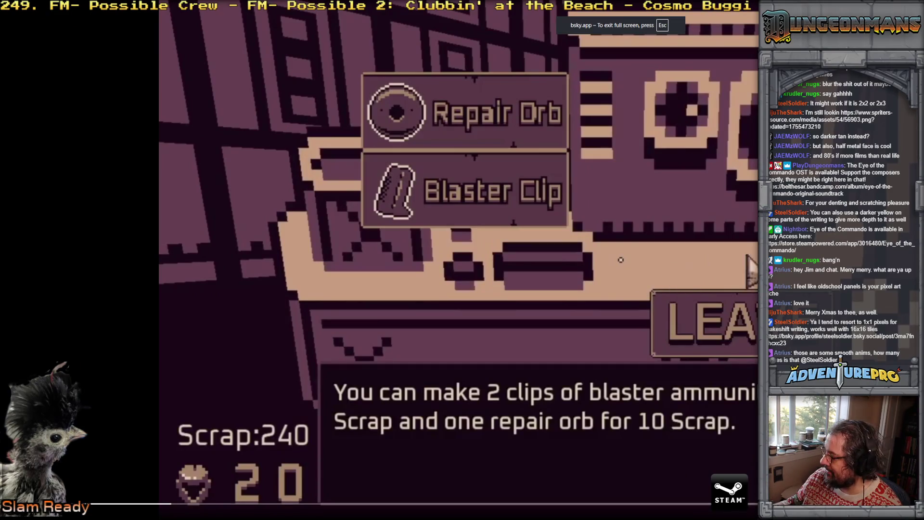
key("Escape")
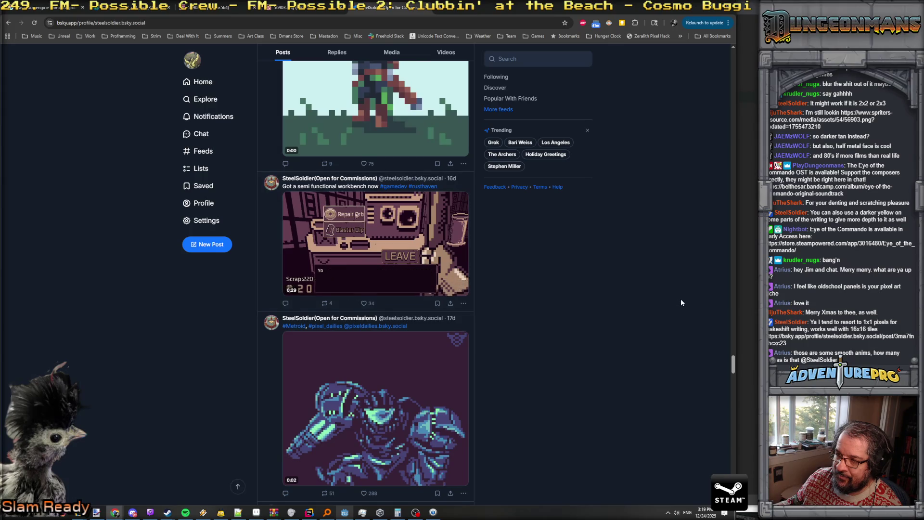
left_click(372, 279)
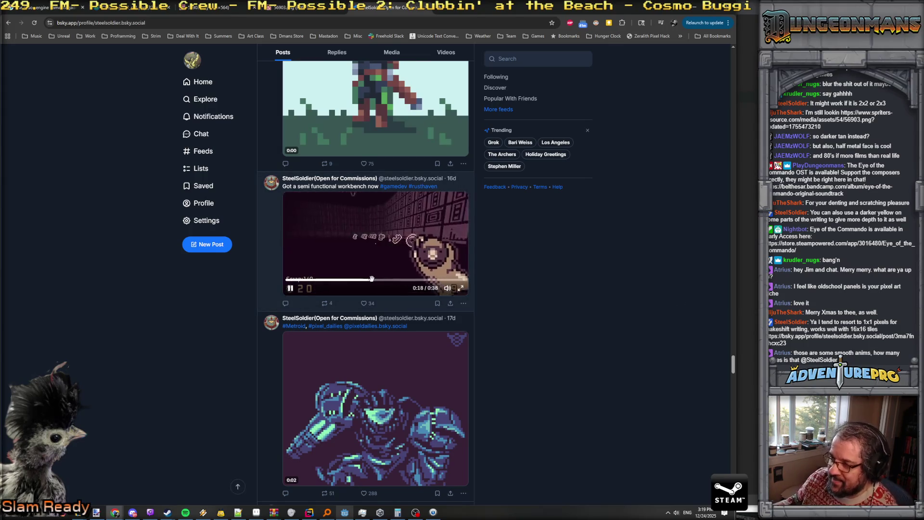
left_click(415, 280)
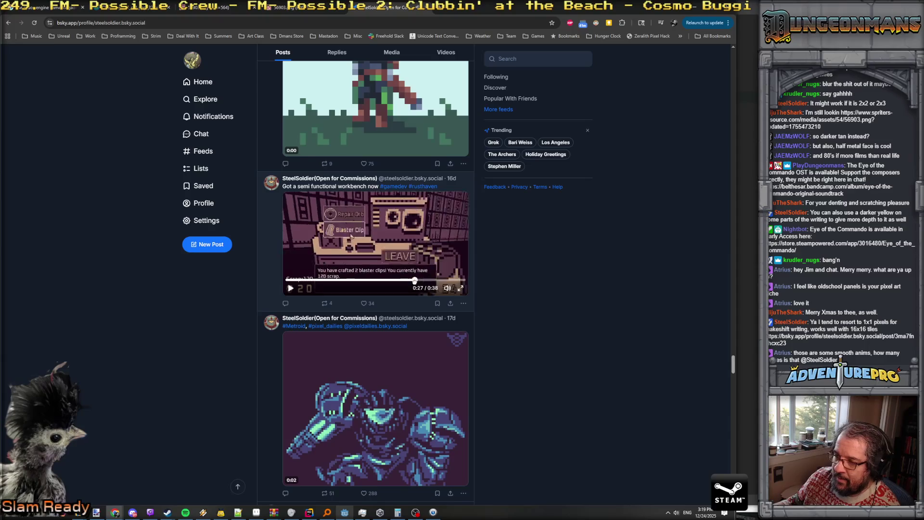
scroll(433, 286, "down", 8)
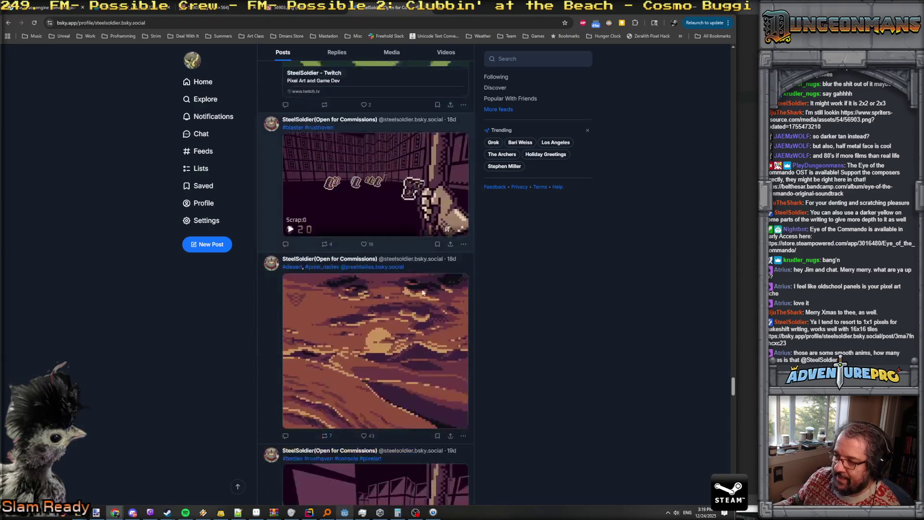
scroll(423, 293, "down", 15)
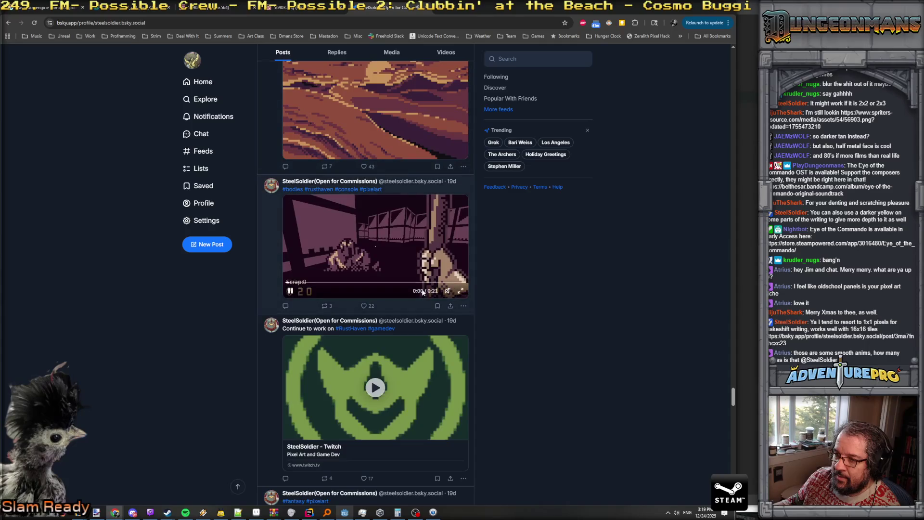
scroll(423, 294, "down", 13)
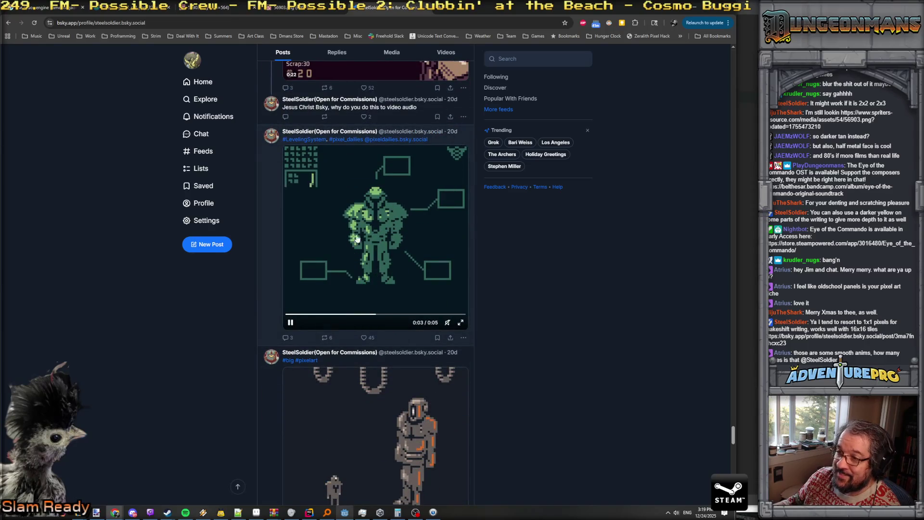
scroll(385, 248, "down", 10)
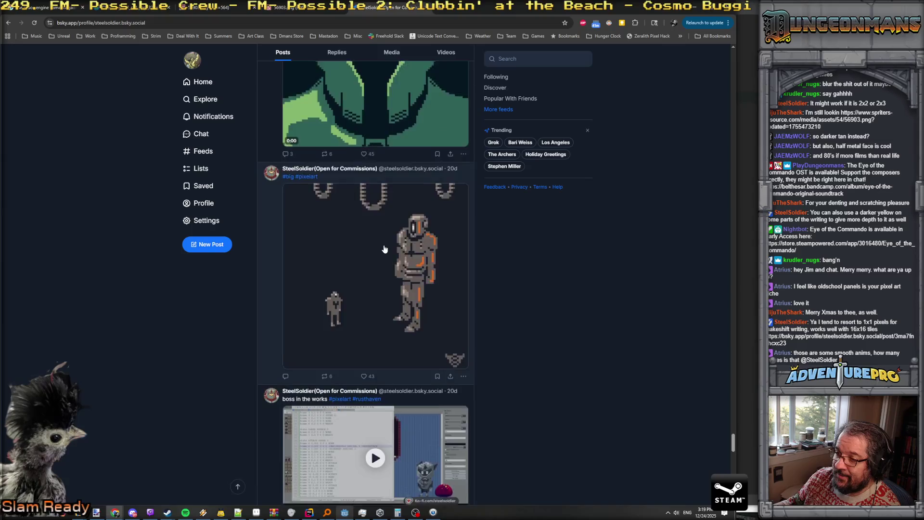
scroll(385, 248, "down", 8)
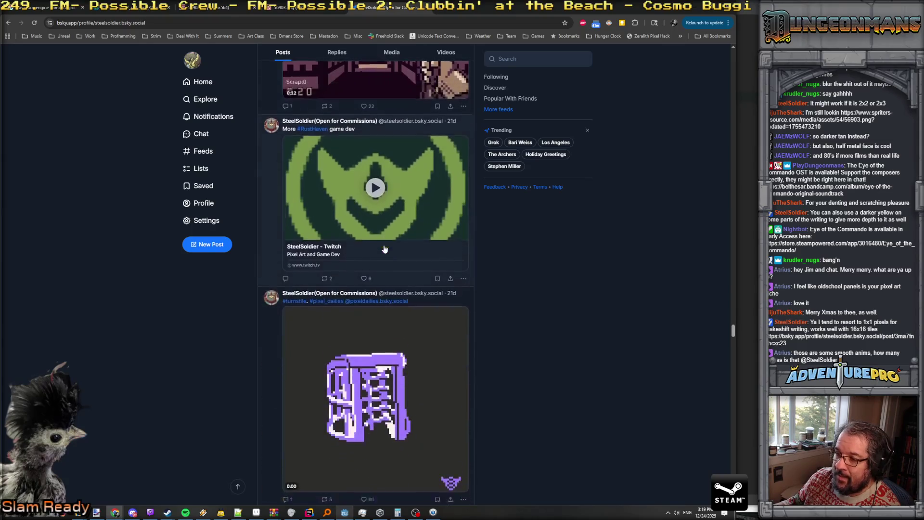
scroll(385, 248, "down", 15)
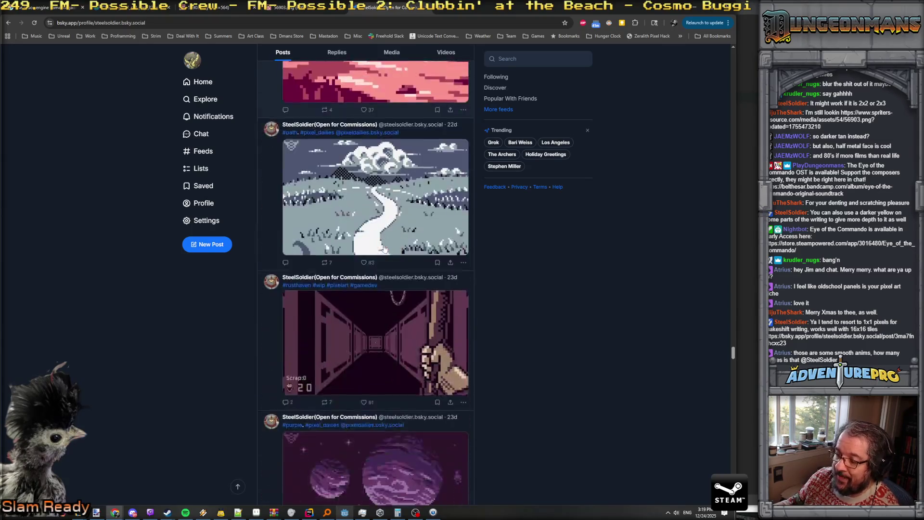
scroll(385, 248, "down", 12)
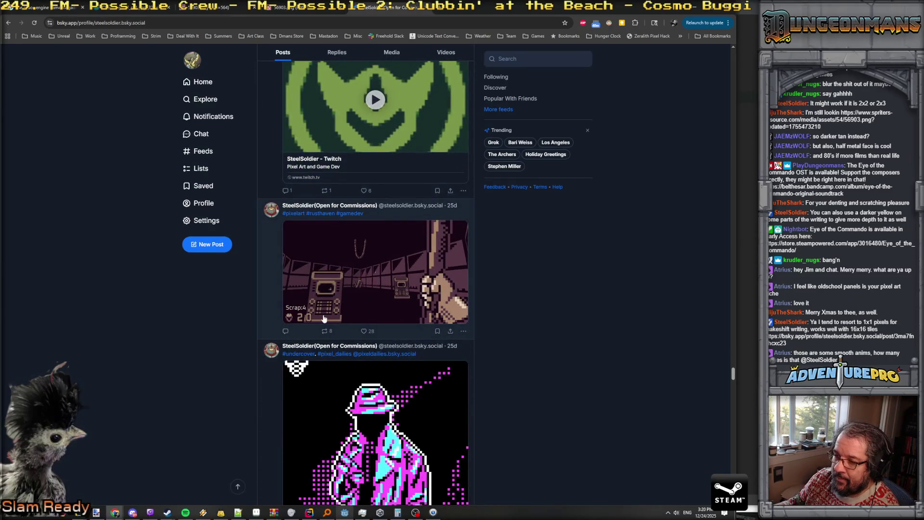
scroll(324, 318, "down", 12)
scroll(363, 304, "down", 2)
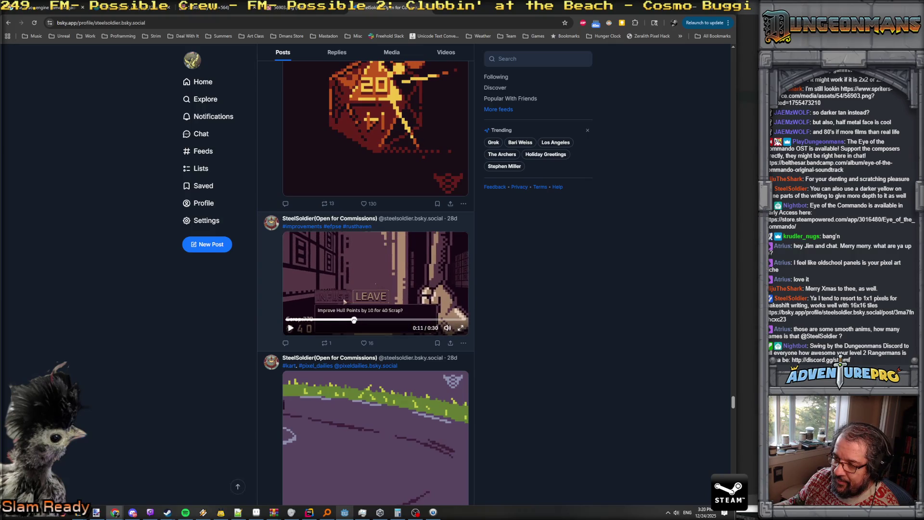
left_click(373, 320)
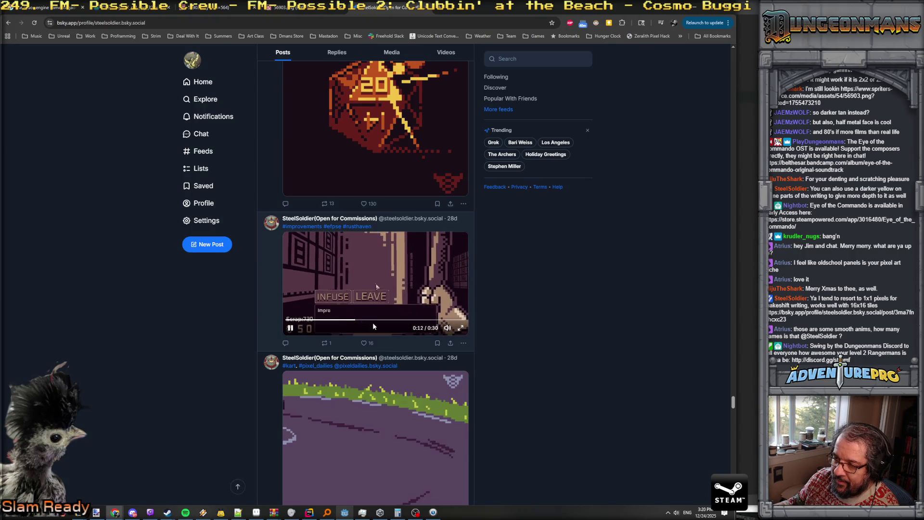
left_click_drag(381, 320, 399, 320)
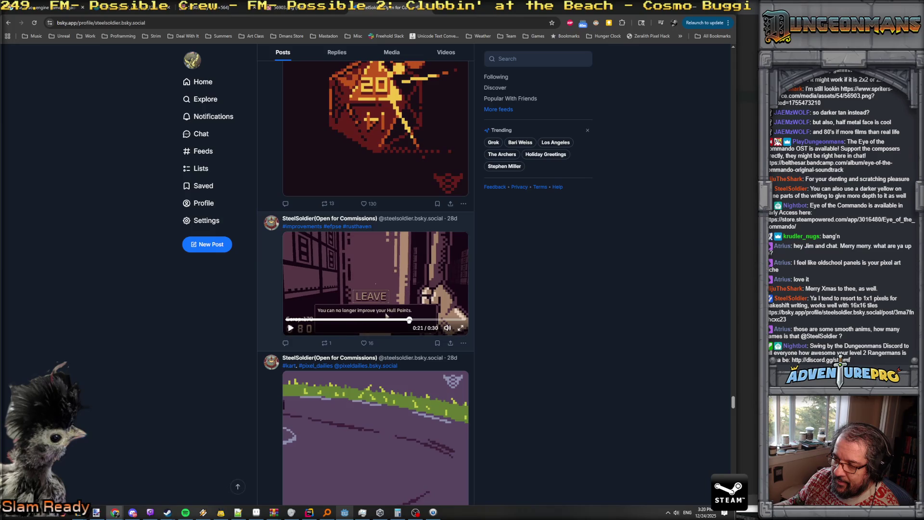
scroll(387, 315, "down", 15)
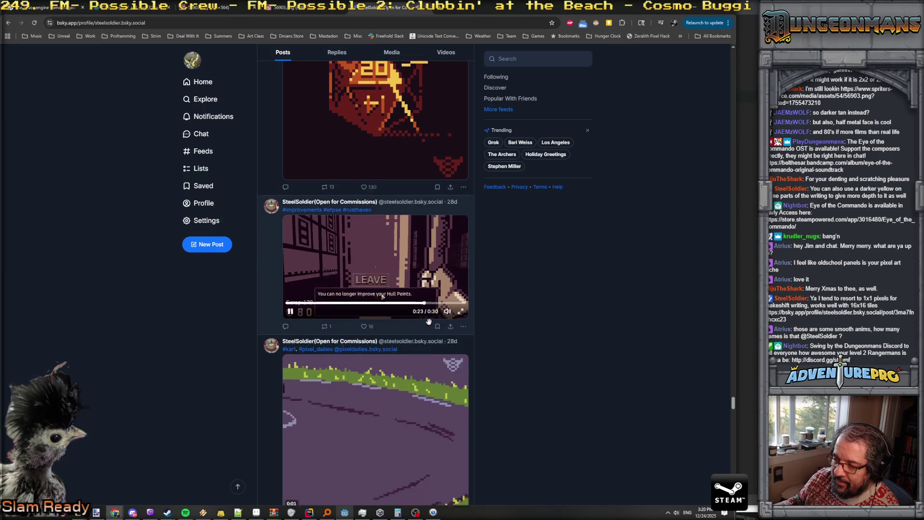
scroll(419, 324, "down", 1)
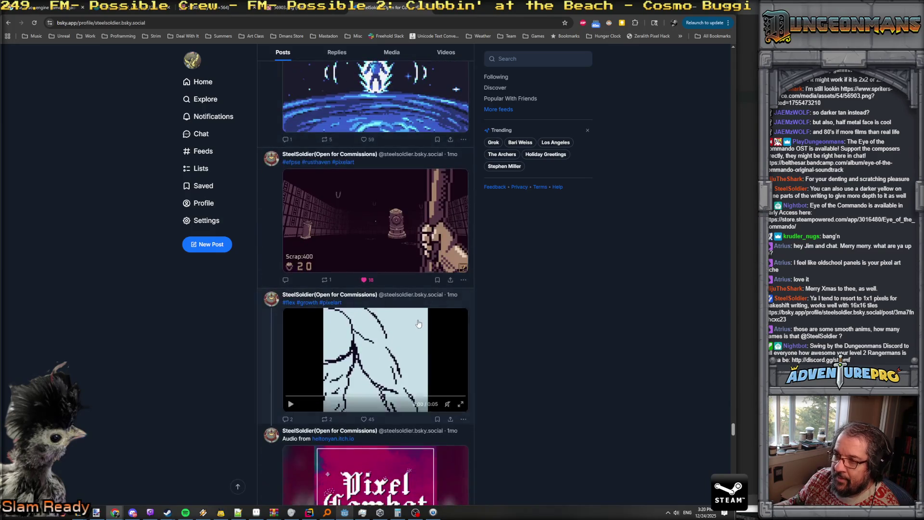
scroll(340, 266, "down", 15)
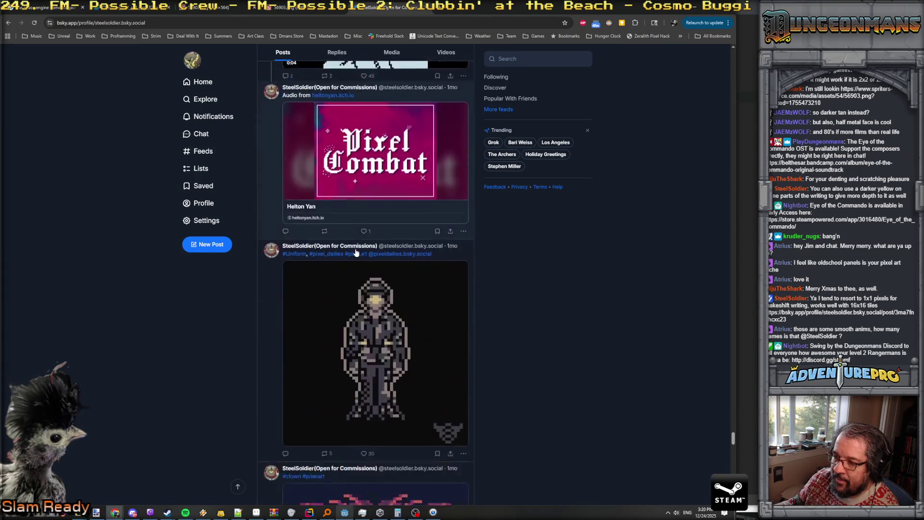
scroll(356, 257, "down", 20)
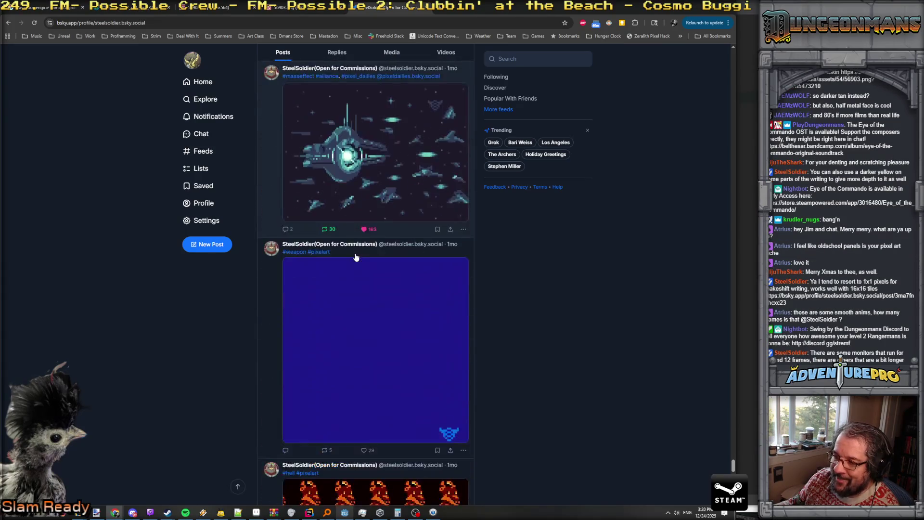
scroll(356, 257, "down", 20)
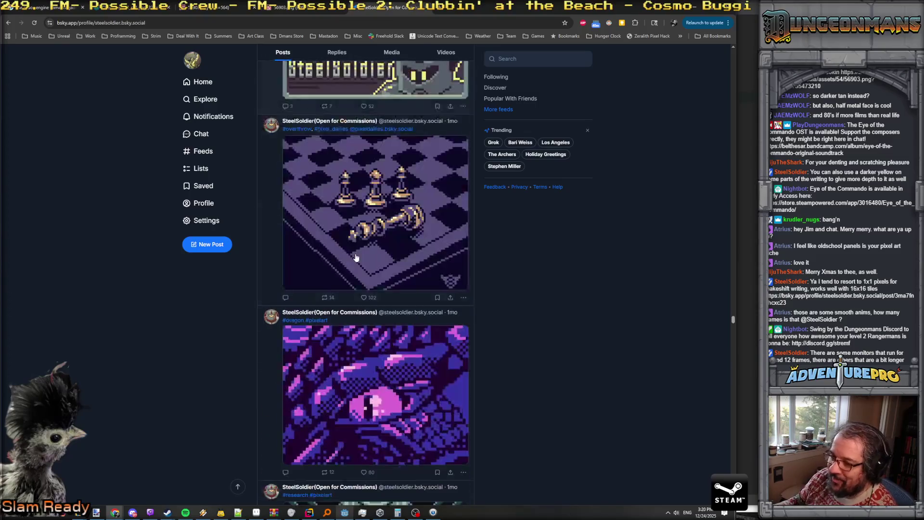
scroll(357, 257, "down", 20)
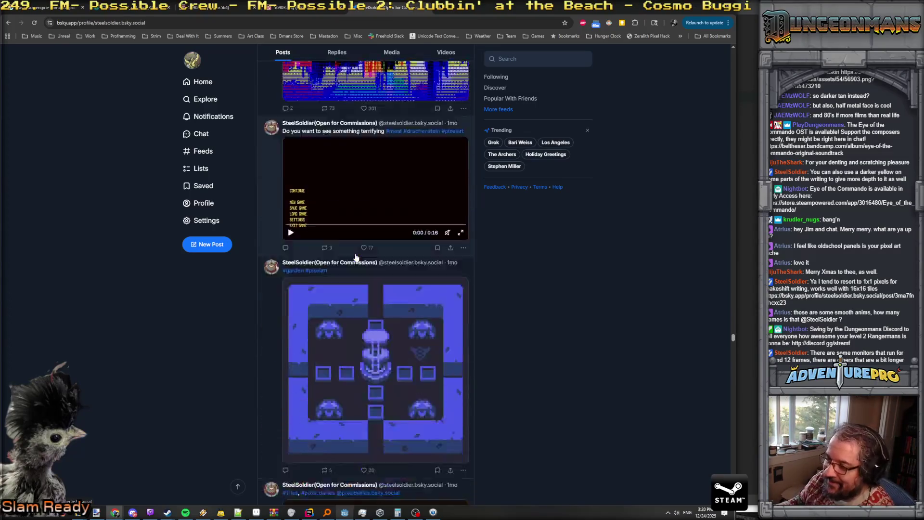
scroll(356, 258, "down", 5)
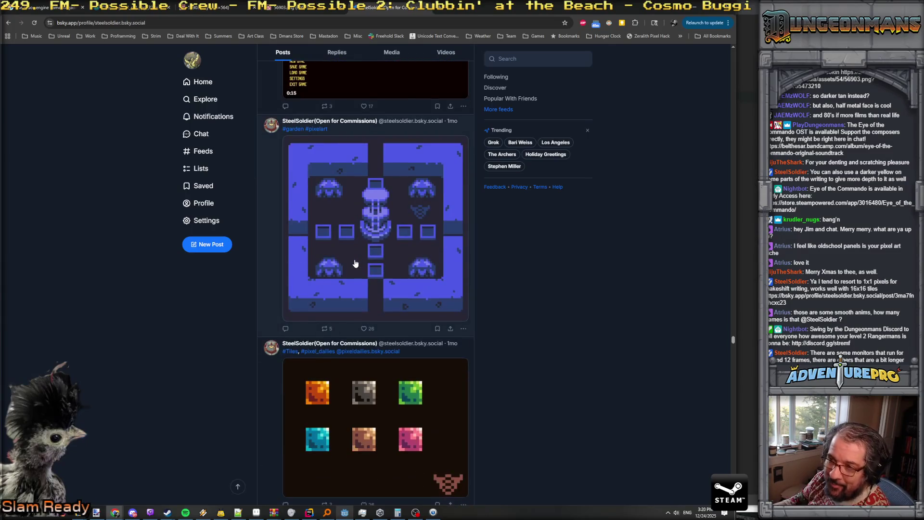
scroll(361, 250, "up", 5)
scroll(361, 261, "down", 8)
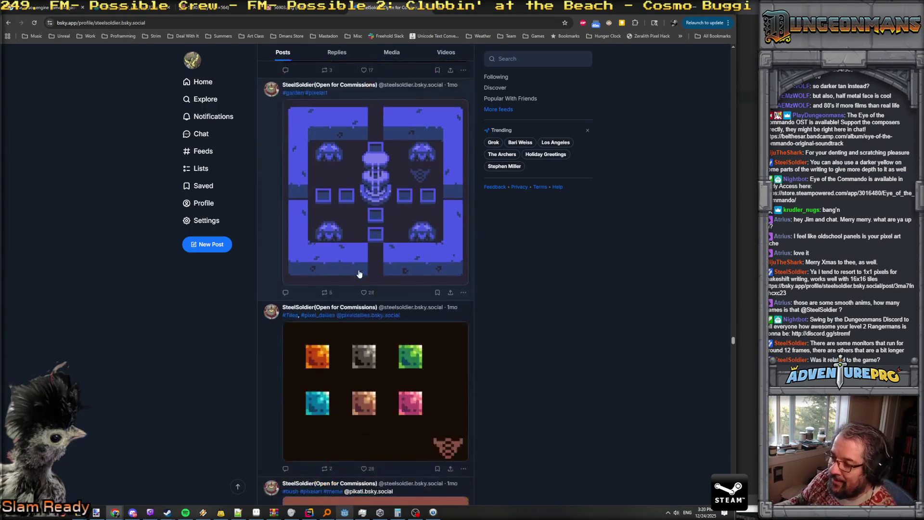
scroll(359, 273, "down", 19)
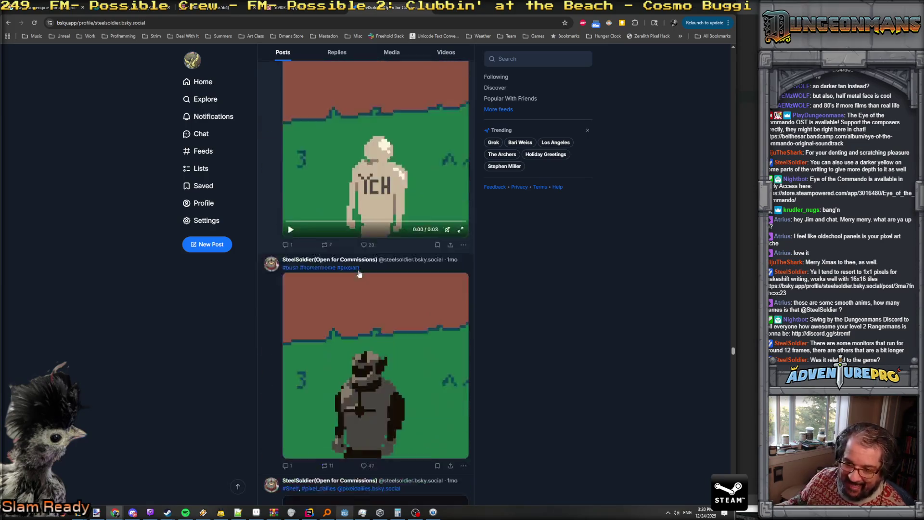
- Scroll the artist's profile feed down to the 'hammer time' gameplay video post
scroll(359, 274, "down", 20)
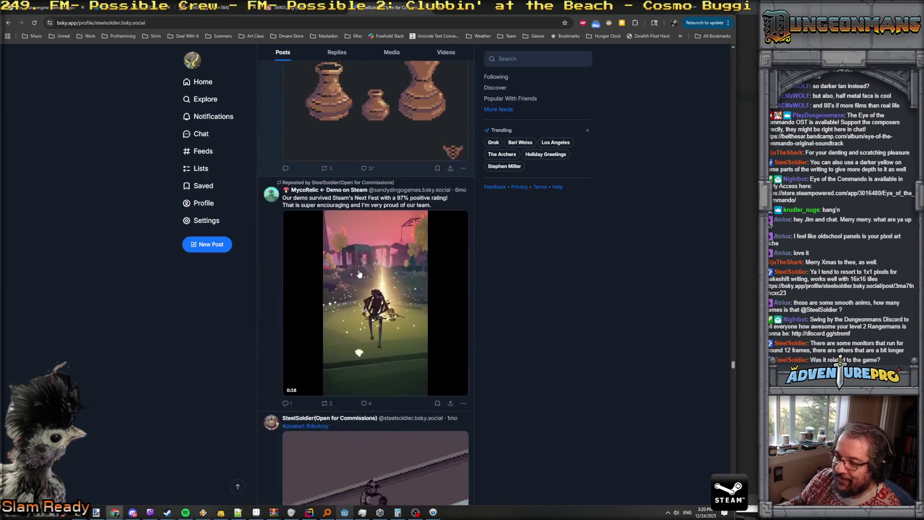
scroll(359, 274, "down", 12)
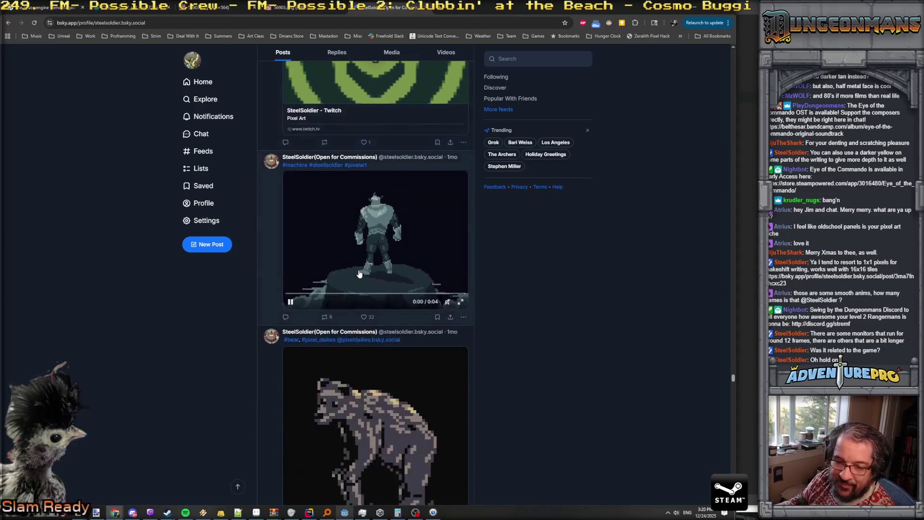
scroll(359, 274, "up", 4)
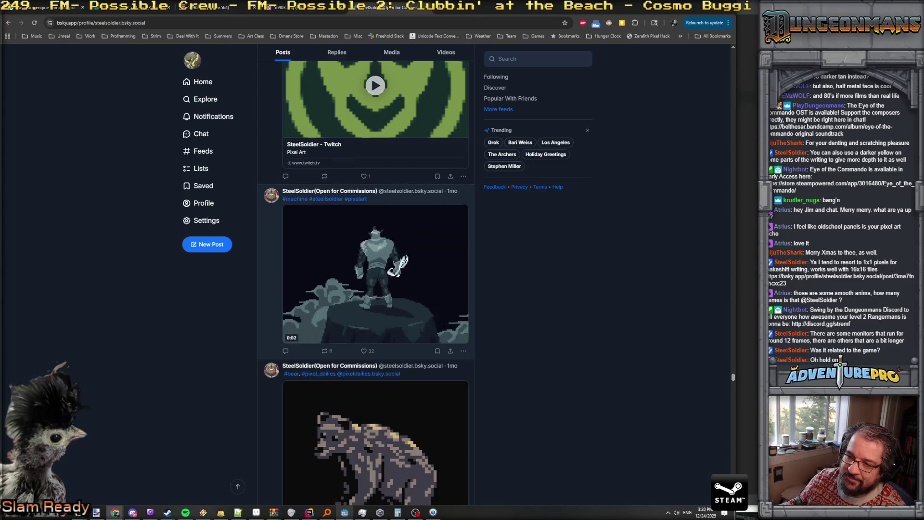
scroll(421, 304, "down", 10)
scroll(421, 304, "up", 2)
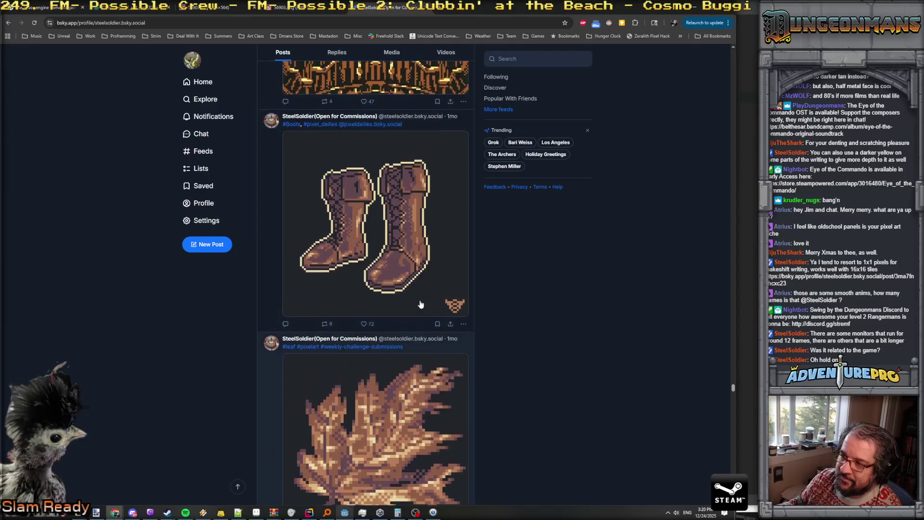
scroll(420, 305, "down", 6)
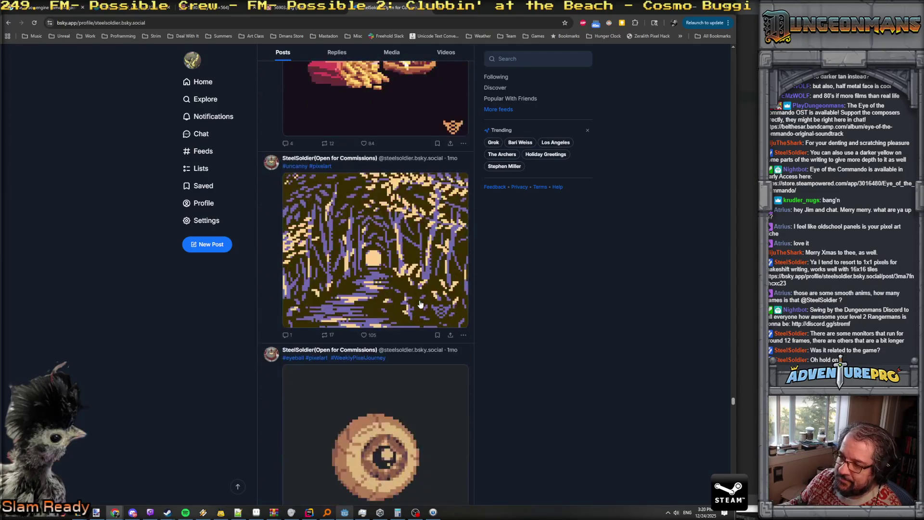
scroll(420, 304, "down", 3)
scroll(421, 304, "down", 20)
scroll(420, 304, "down", 4)
scroll(420, 304, "up", 4)
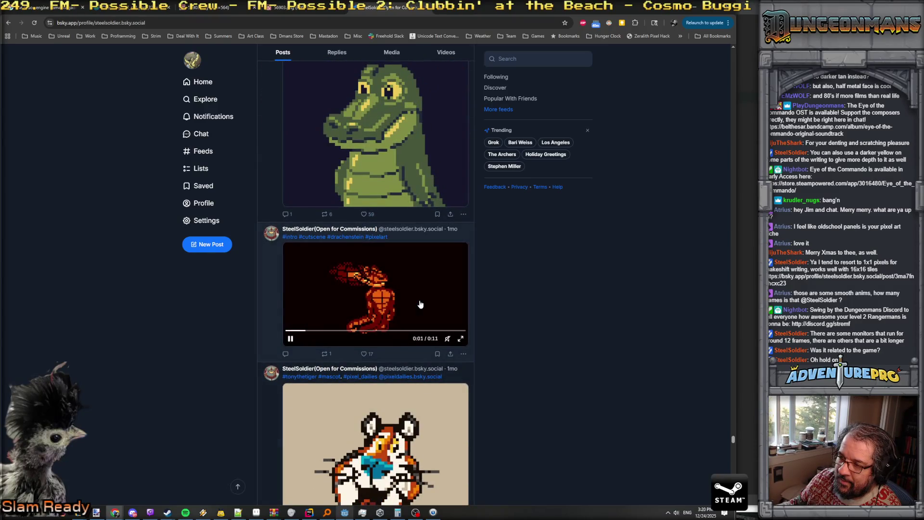
scroll(420, 304, "down", 15)
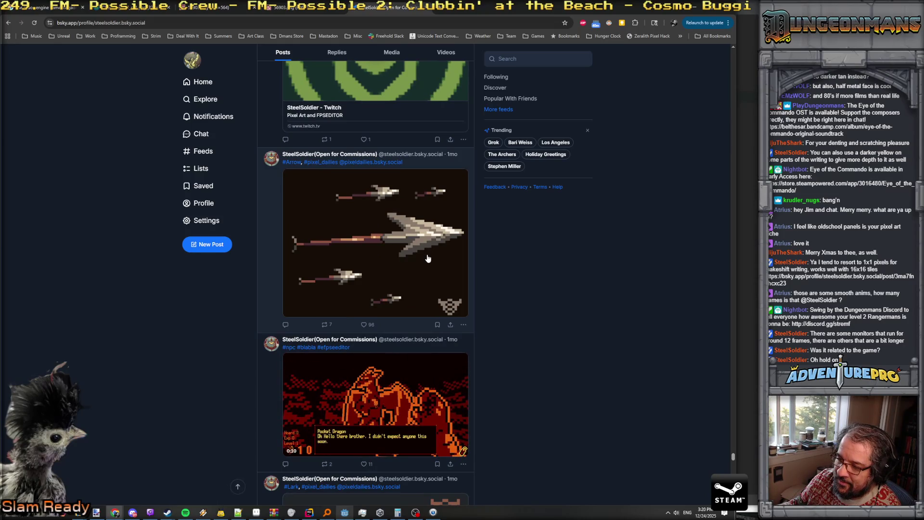
scroll(428, 259, "down", 12)
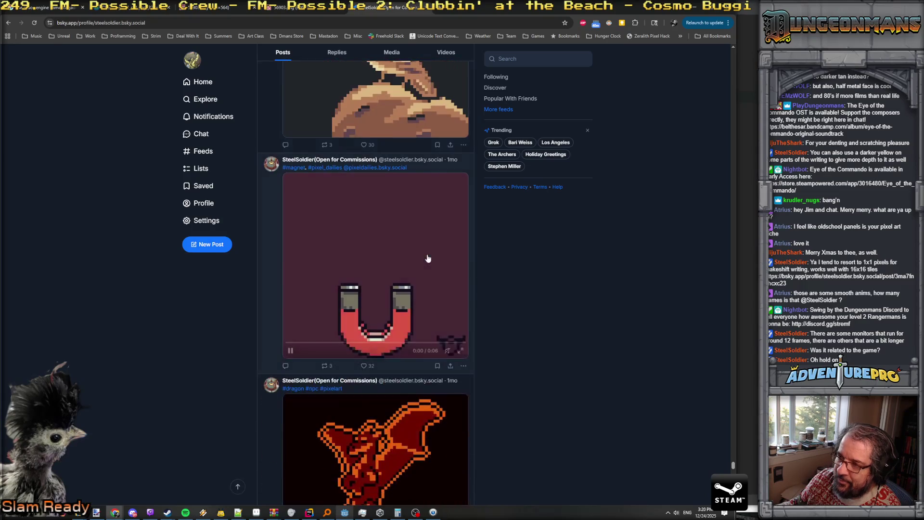
scroll(427, 259, "down", 10)
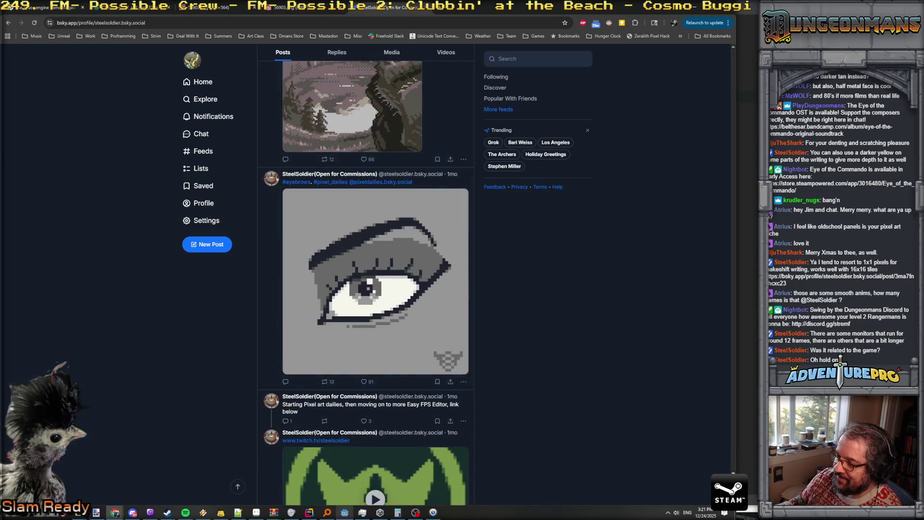
scroll(736, 110, "up", 20)
scroll(378, 251, "down", 10)
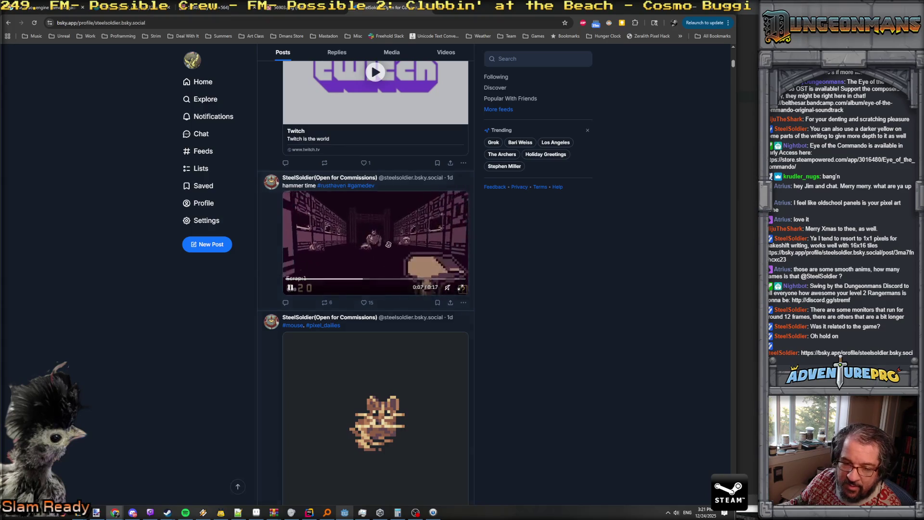
- Reload the artist's profile, glance at the linked post's tab, and return to scroll the profile
key("F5")
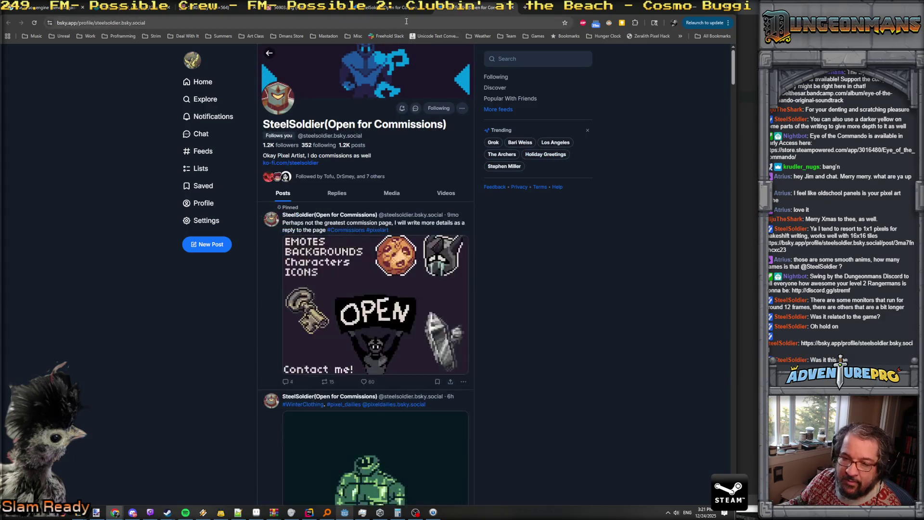
left_click(405, 11)
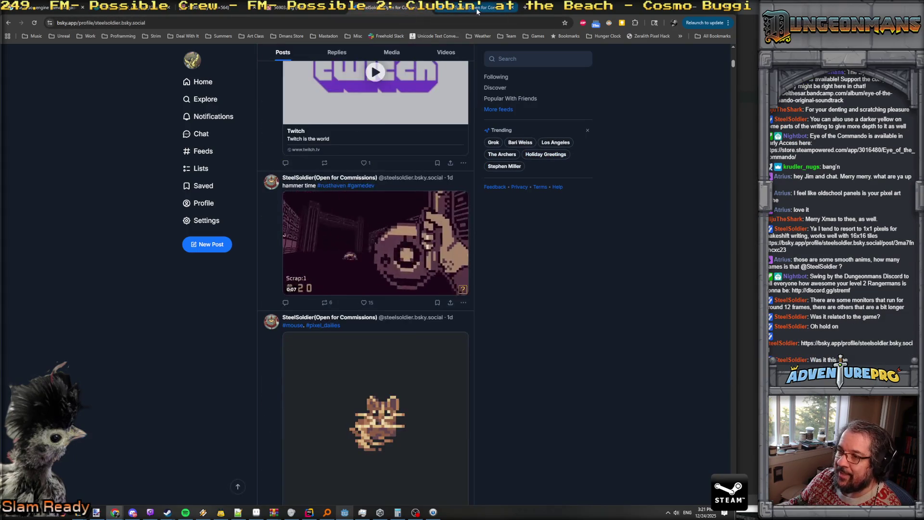
left_click(473, 12)
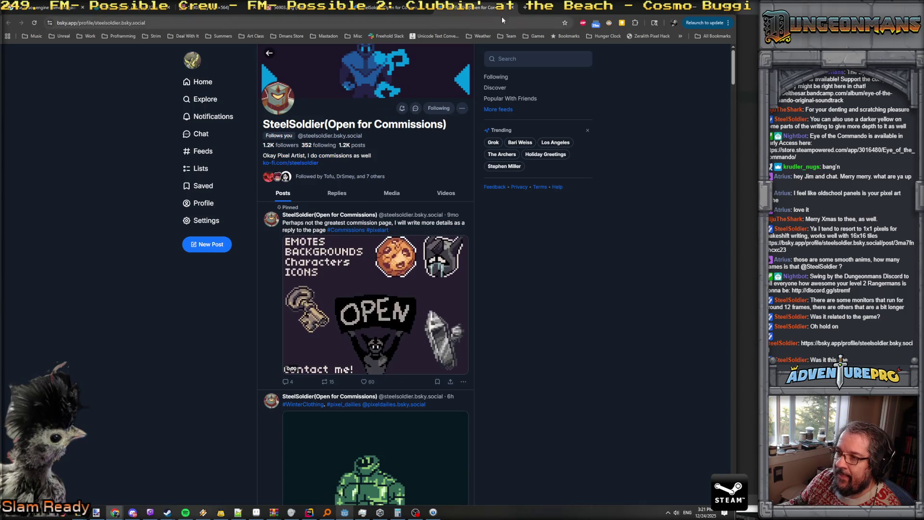
scroll(388, 131, "down", 15)
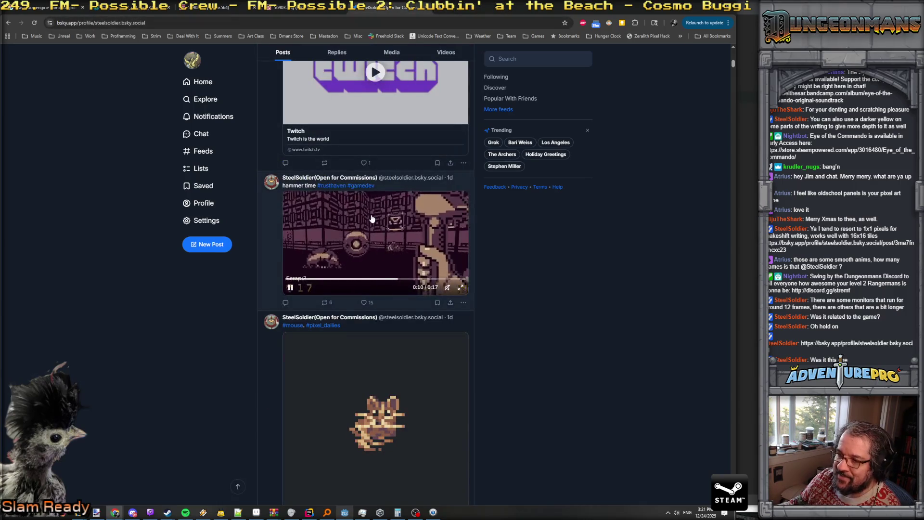
scroll(371, 219, "down", 15)
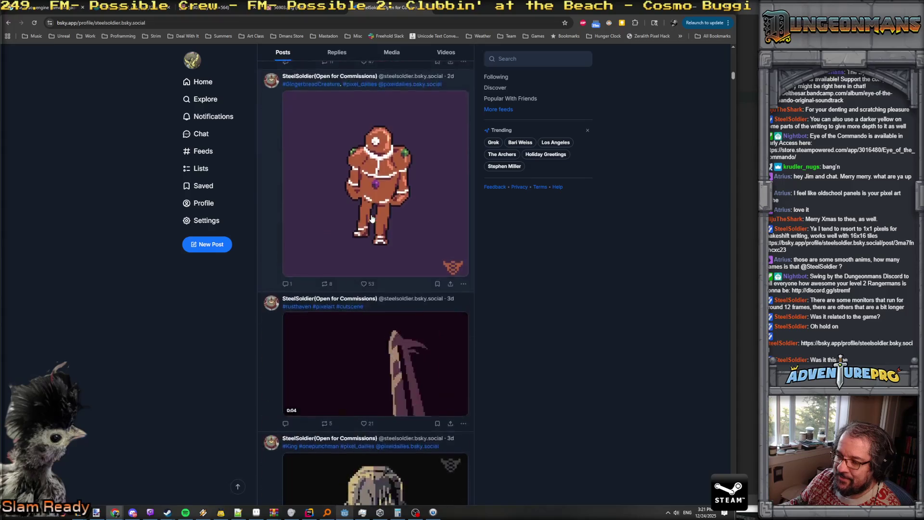
scroll(372, 218, "up", 1)
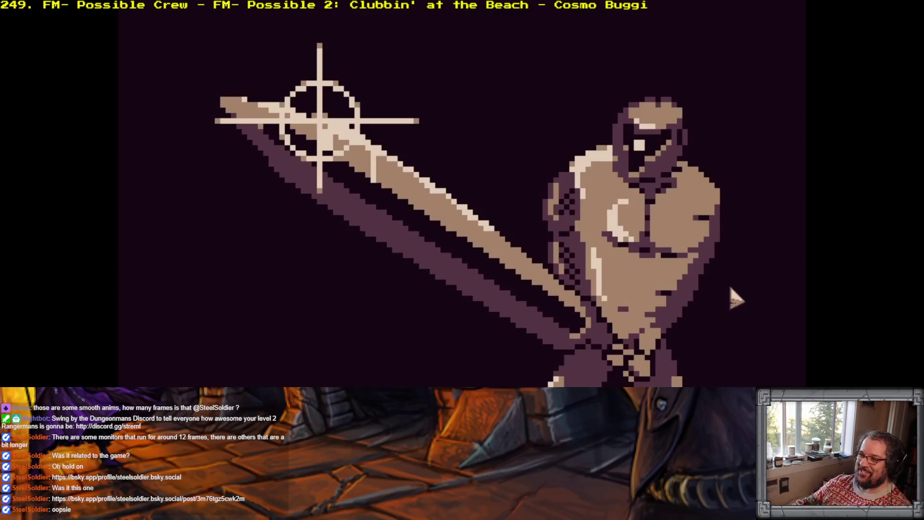
mouse_move(290, 253)
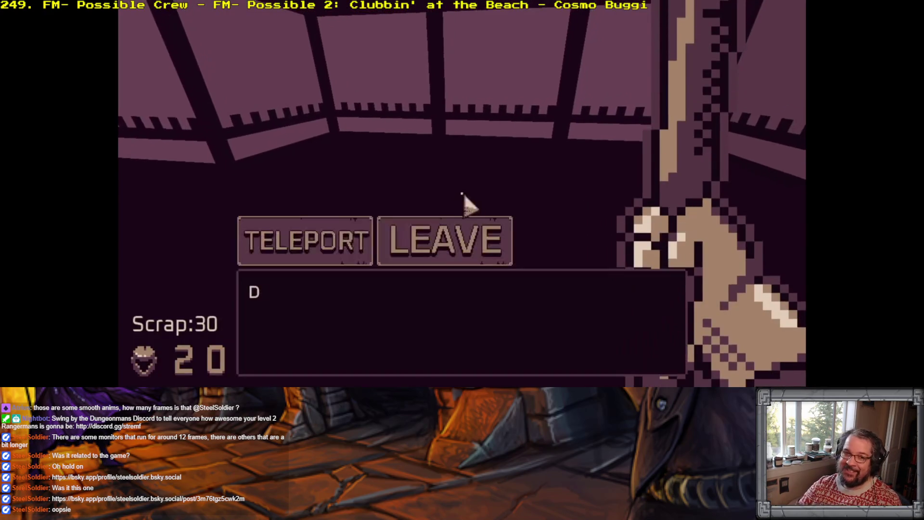
left_click(374, 241)
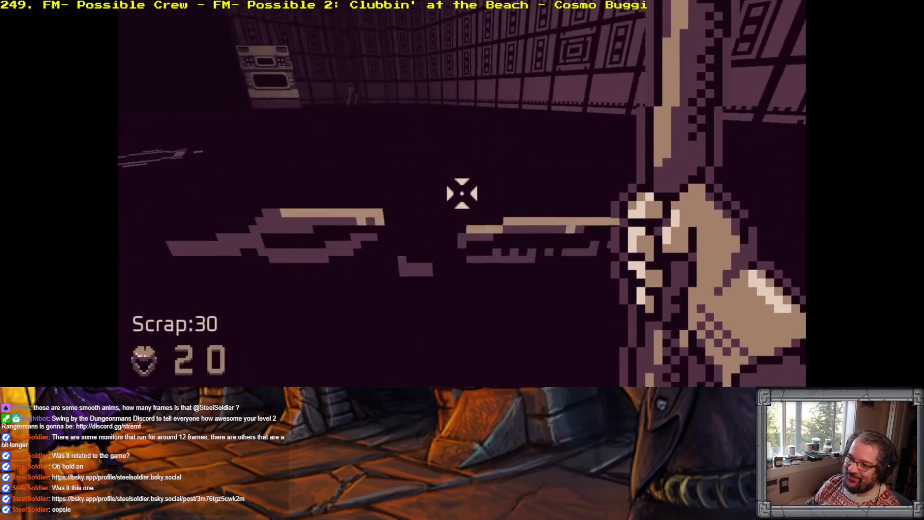
left_click(462, 193)
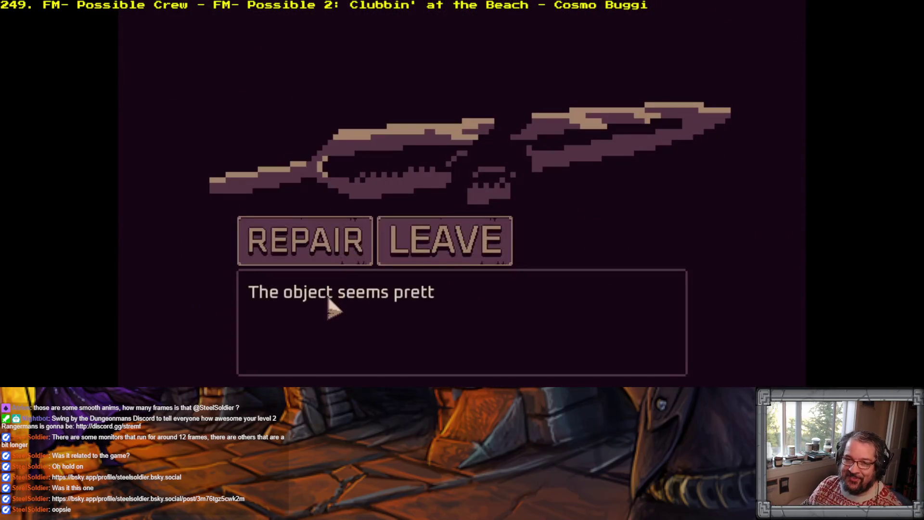
left_click(346, 252)
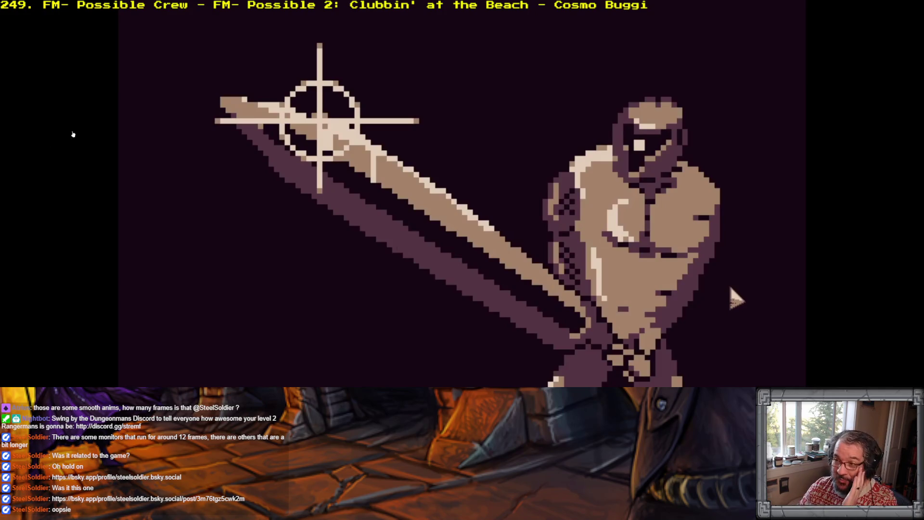
mouse_move(444, 233)
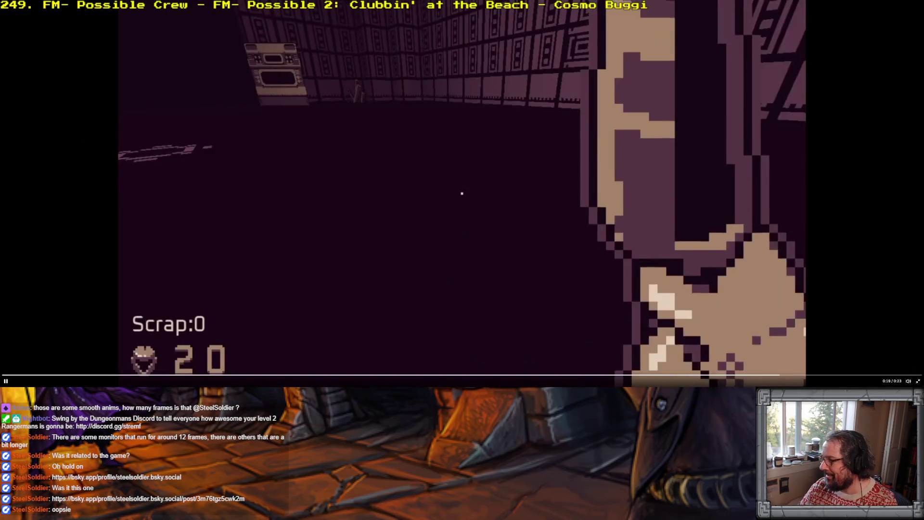
key("Escape")
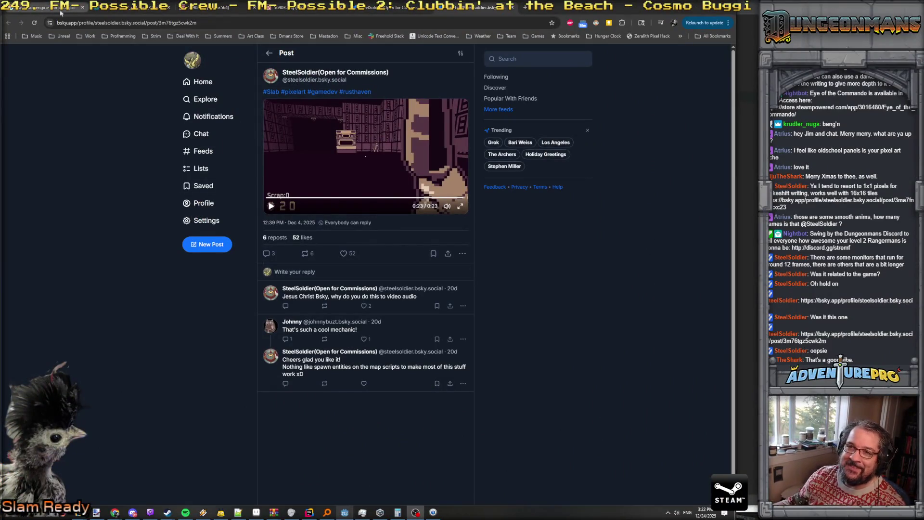
- Switch to the Wikimedia Chaos Engine screenshot tab, then Alt+Tab back to Godot
left_click(119, 11)
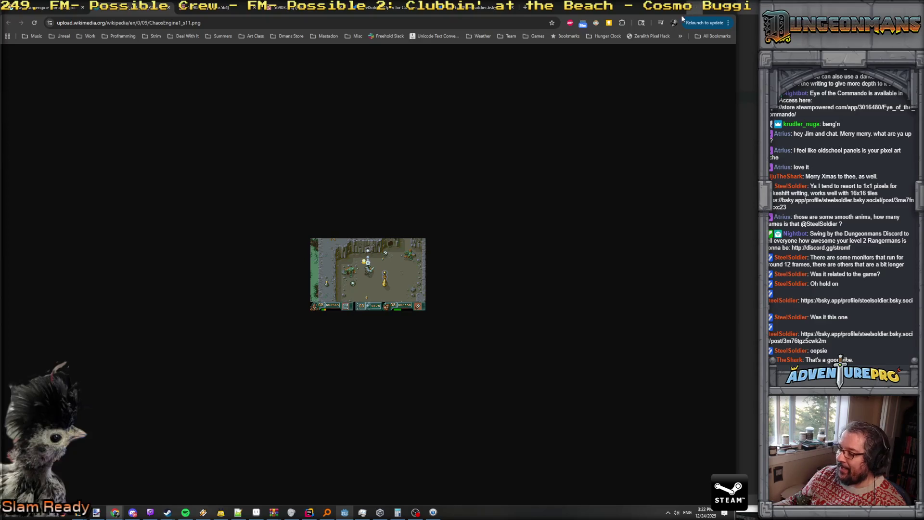
key("alt+Tab")
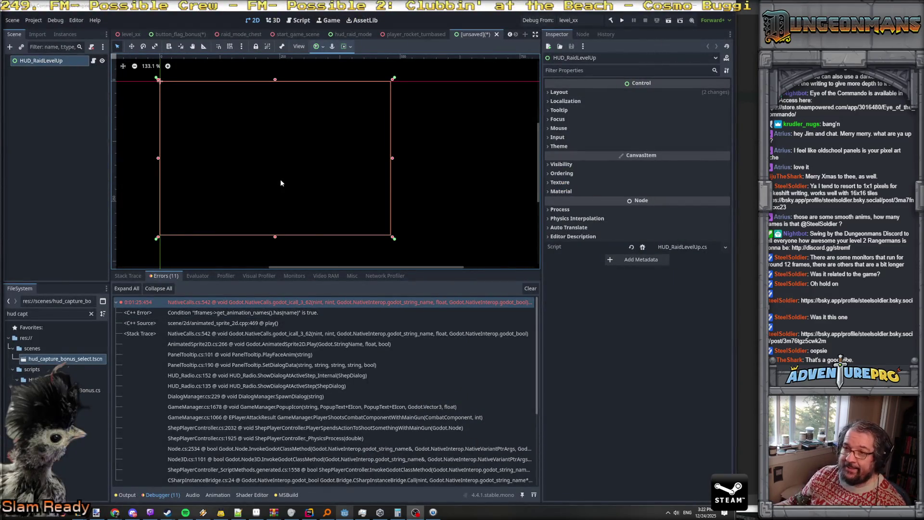